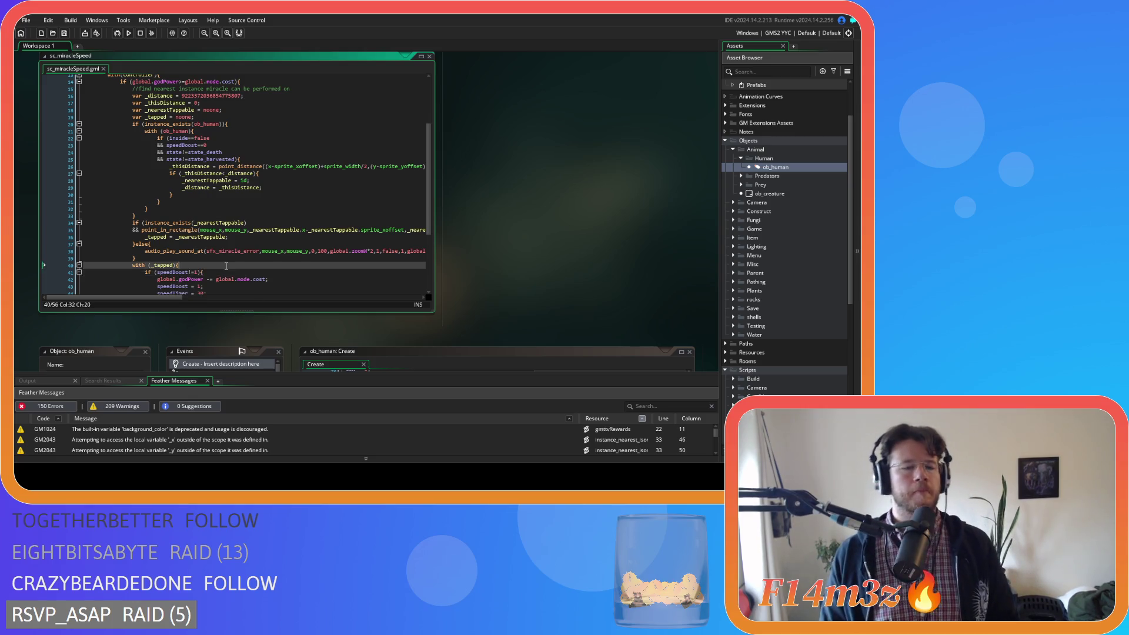
Locate the speedBoost!=1 check that guards the Speed miracle's effect in sc_miracleSpeed.
scroll(200, 259, down, 3)
click(206, 208)
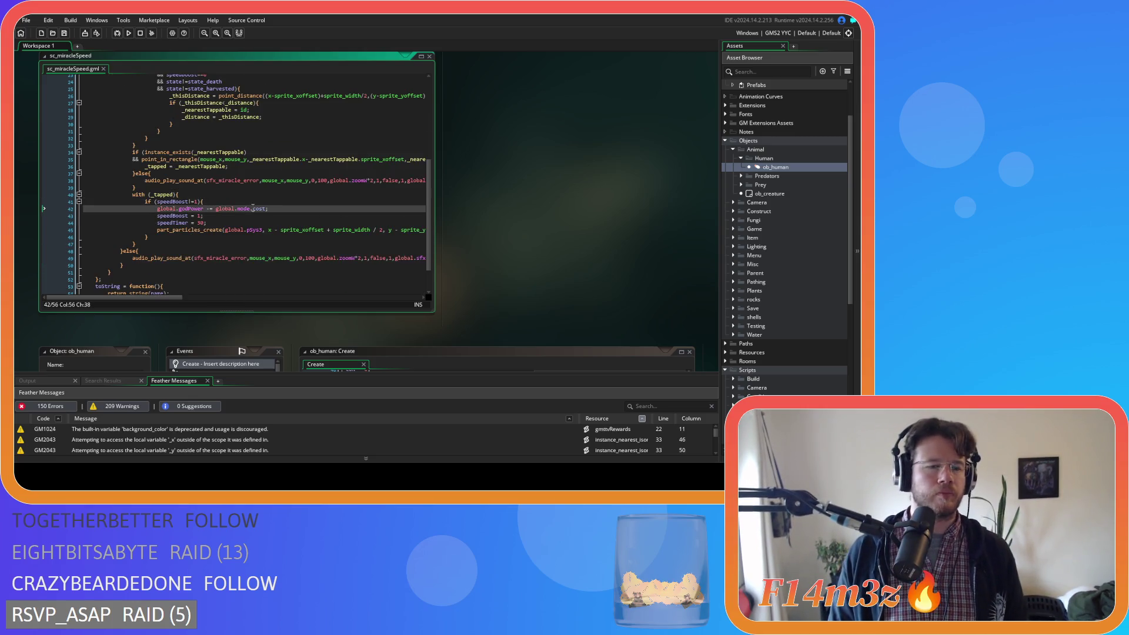
click(221, 201)
scroll(221, 200, up, 4)
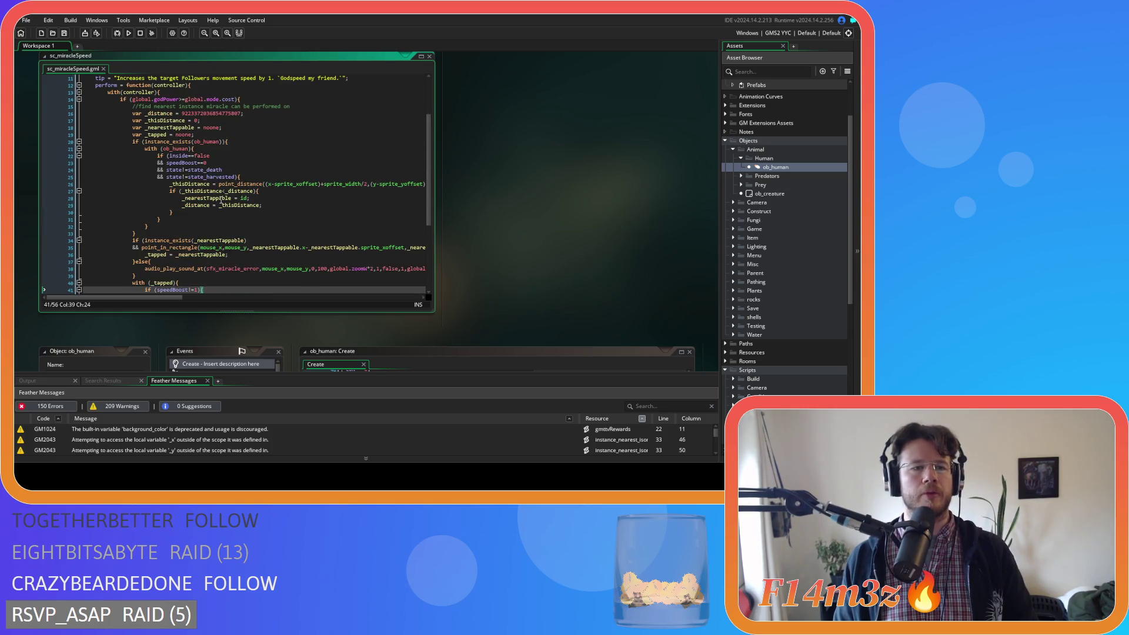
scroll(221, 200, down, 2)
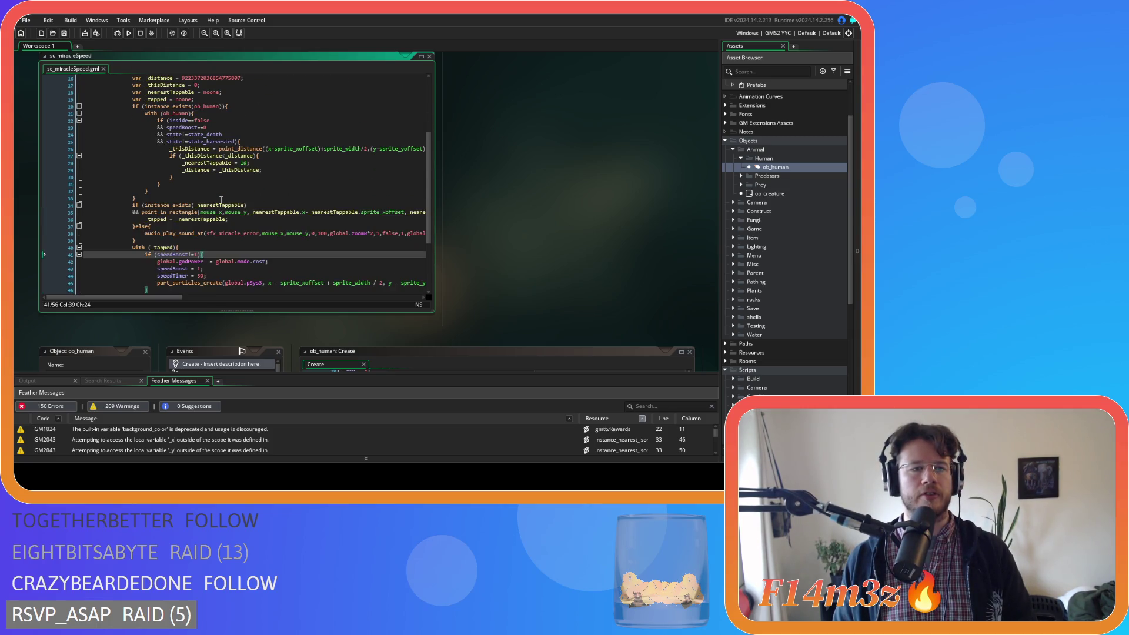
double_click(192, 127)
scroll(220, 197, down, 2)
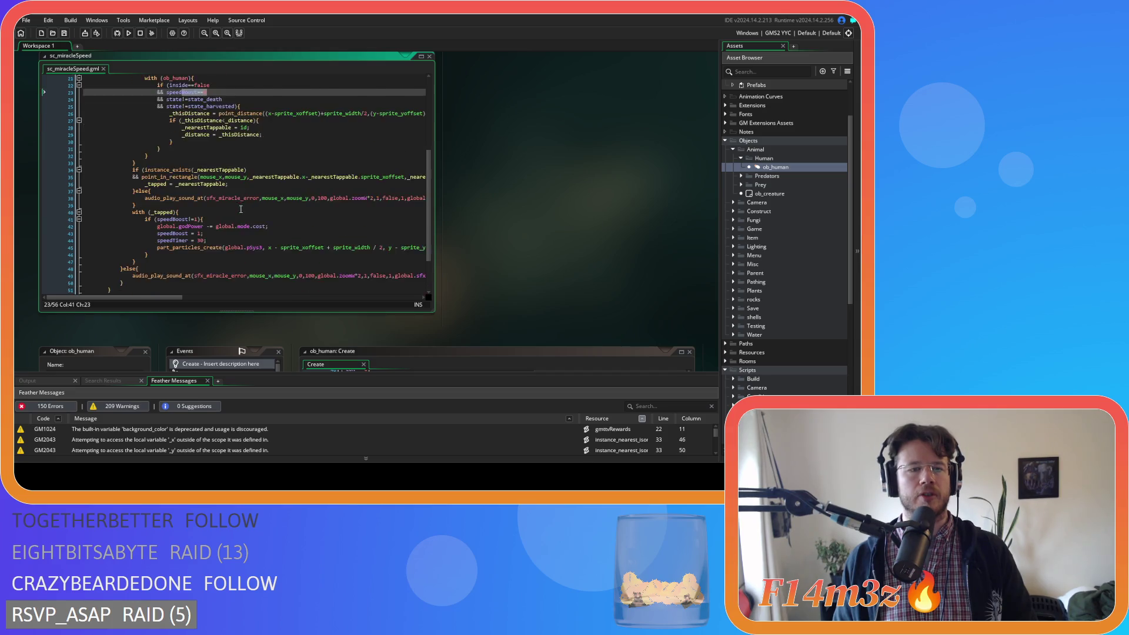
click(211, 202)
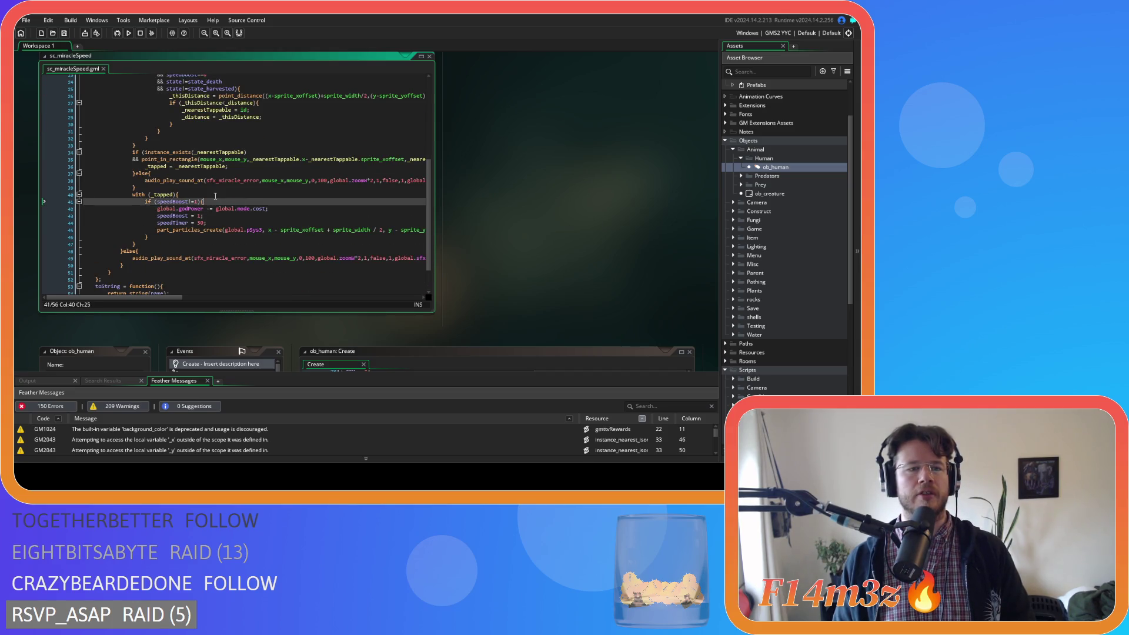
Delete the if (speedBoost!=1) line and its closing brace, unindent the effect, and save.
drag(211, 201, 62, 206)
key(BackSpace)
key(BackSpace)
mouse_move(148, 230)
mouse_down()
mouse_move(38, 231)
mouse_move(27, 198)
mouse_up()
key(BackSpace)
key(shift+Tab)
click(224, 216)
key(ctrl+s)
Review the nearest-human distance comparison, the _thisDistance declaration and the inside==false condition.
scroll(264, 228, up, 3)
scroll(264, 228, up, 1)
drag(166, 163, 206, 162)
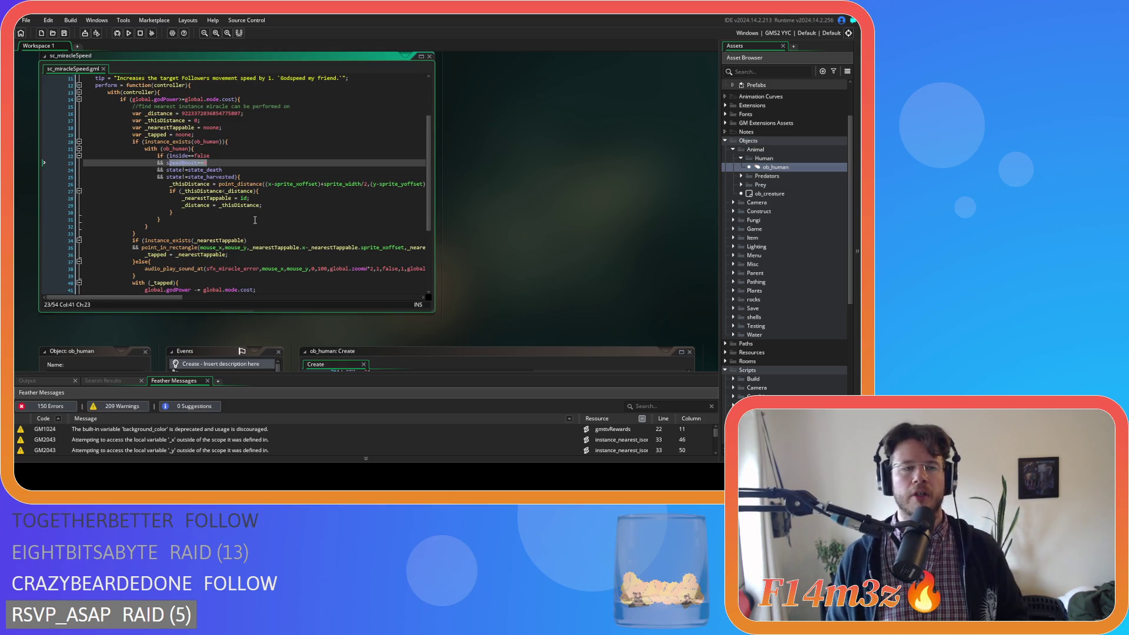
click(341, 192)
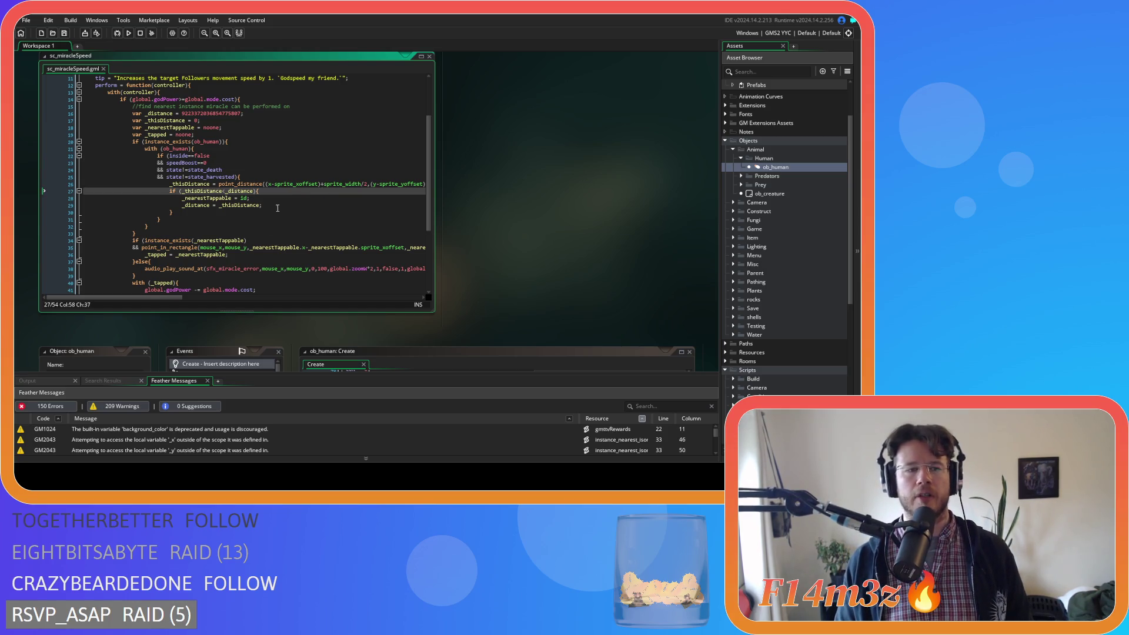
scroll(277, 208, up, 3)
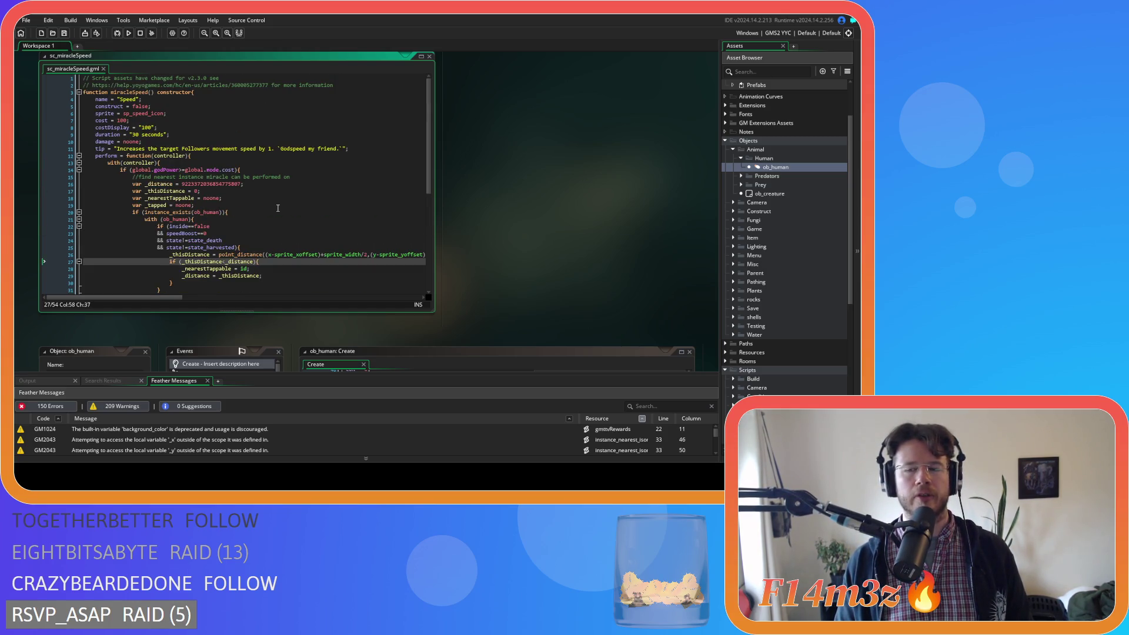
click(283, 191)
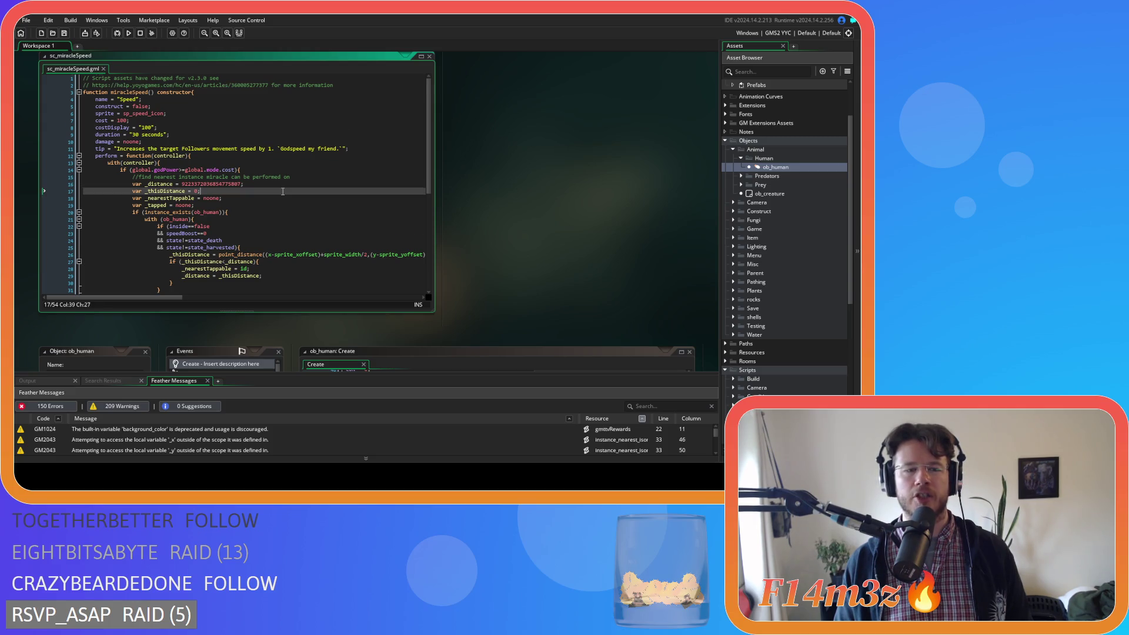
scroll(283, 191, down, 1)
scroll(277, 203, down, 2)
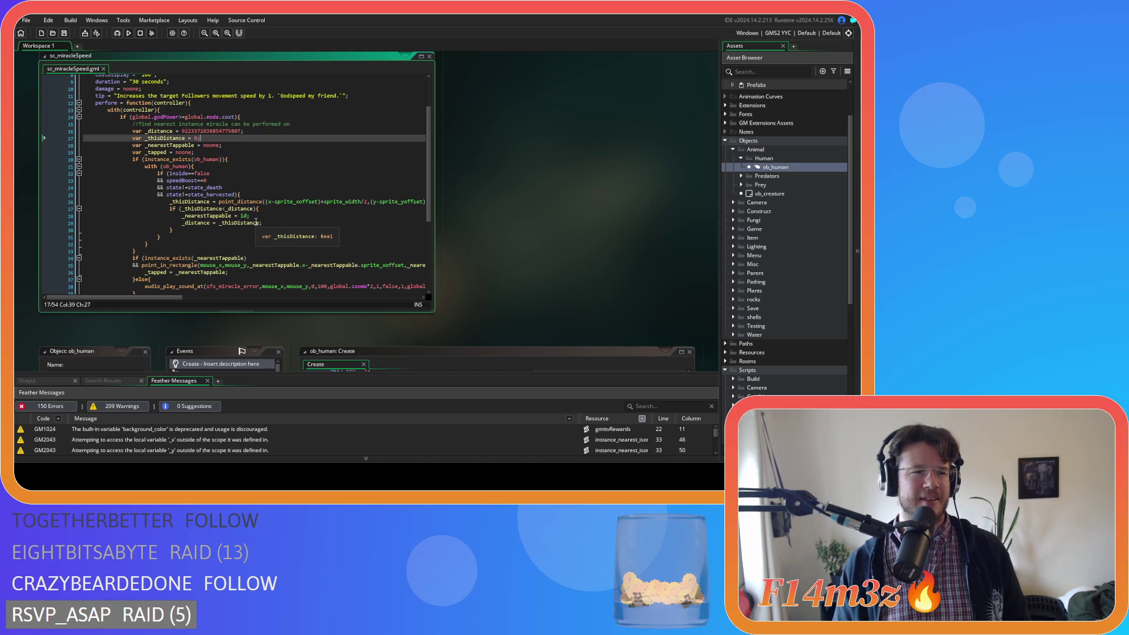
click(266, 175)
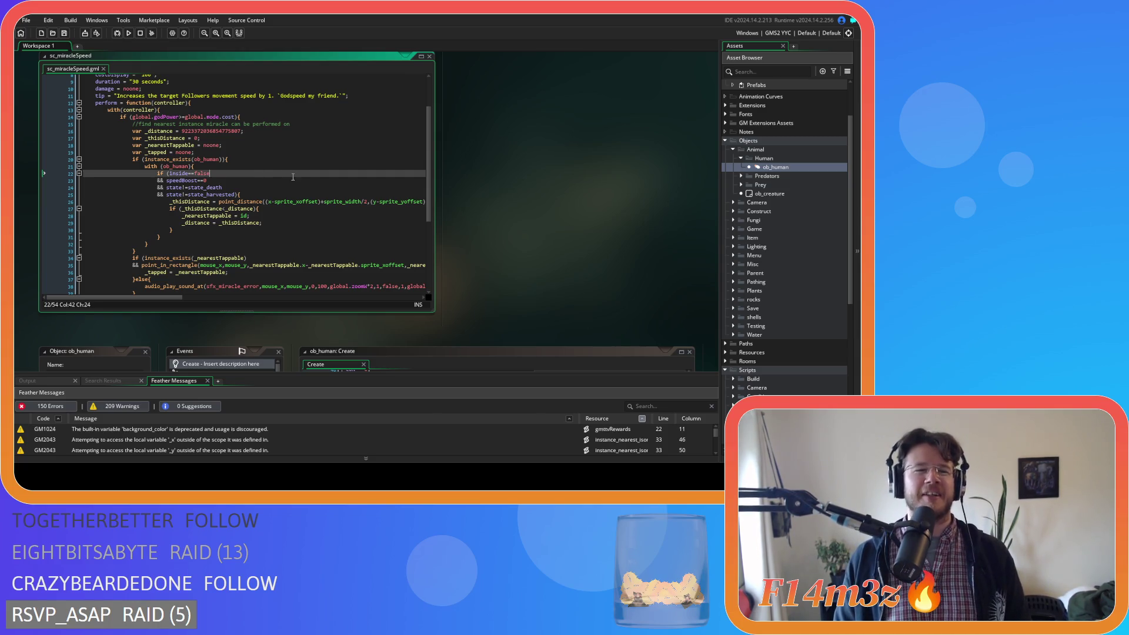
scroll(291, 200, up, 3)
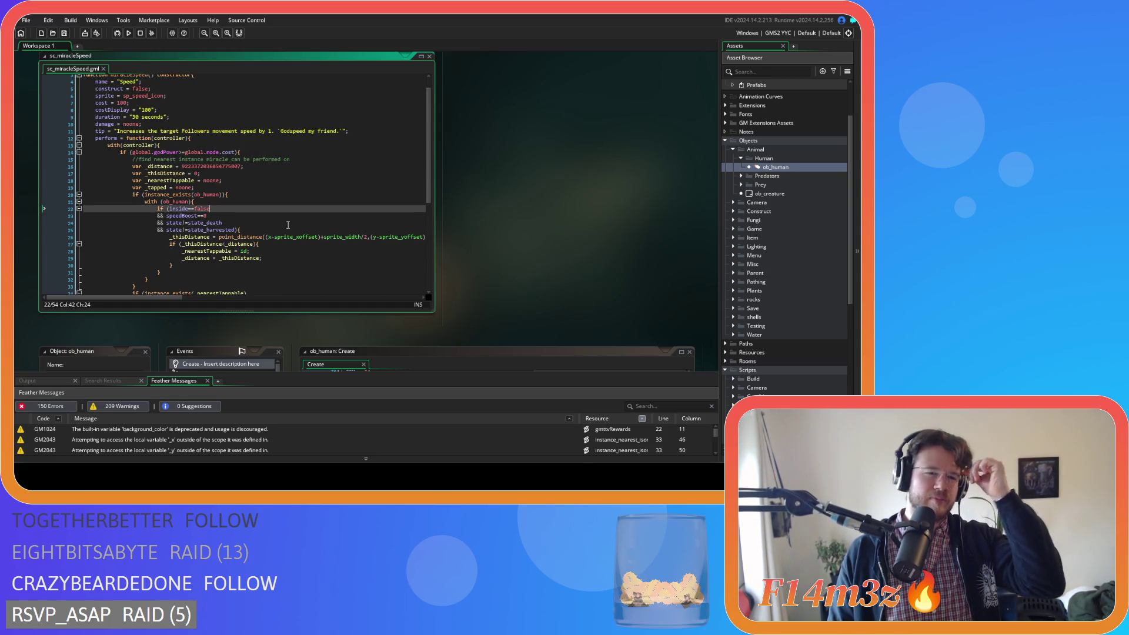
Check the point_distance call arguments and the state_harvested condition.
click(284, 236)
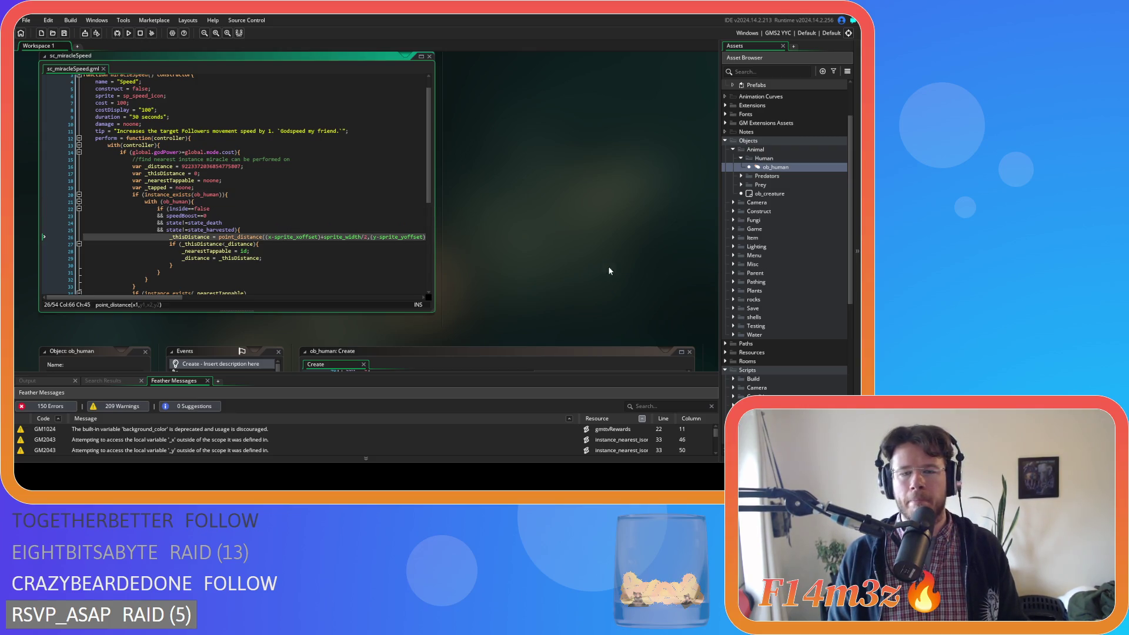
mouse_move(389, 234)
scroll(389, 235, down, 3)
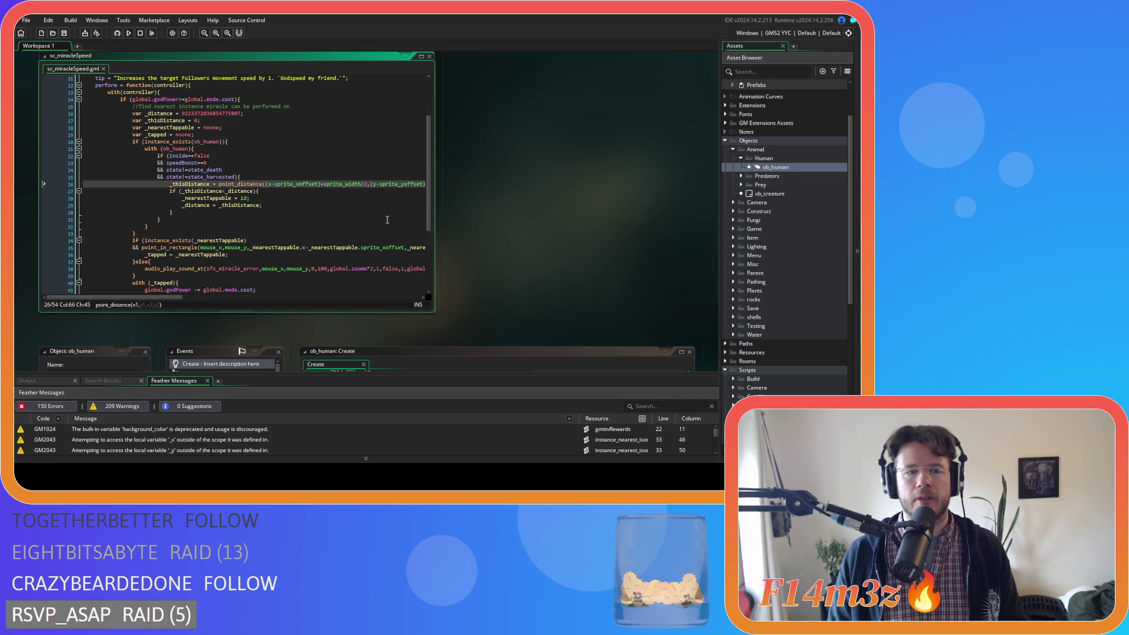
click(375, 176)
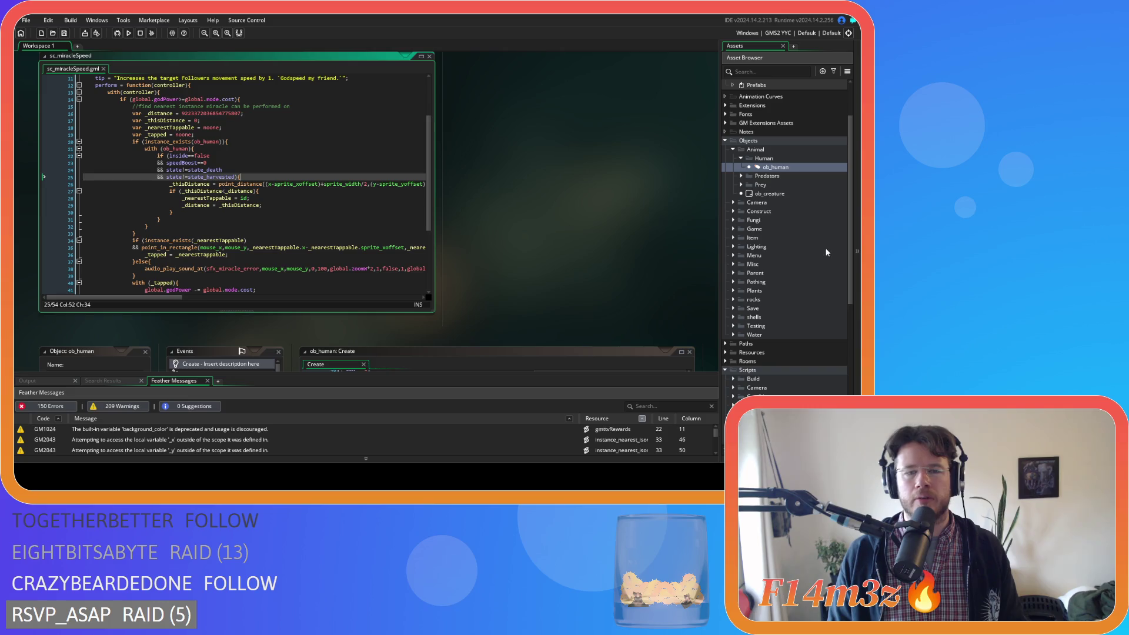
Expand the Miracles scripts folder and open sc_miracleHaste.
scroll(794, 294, down, 8)
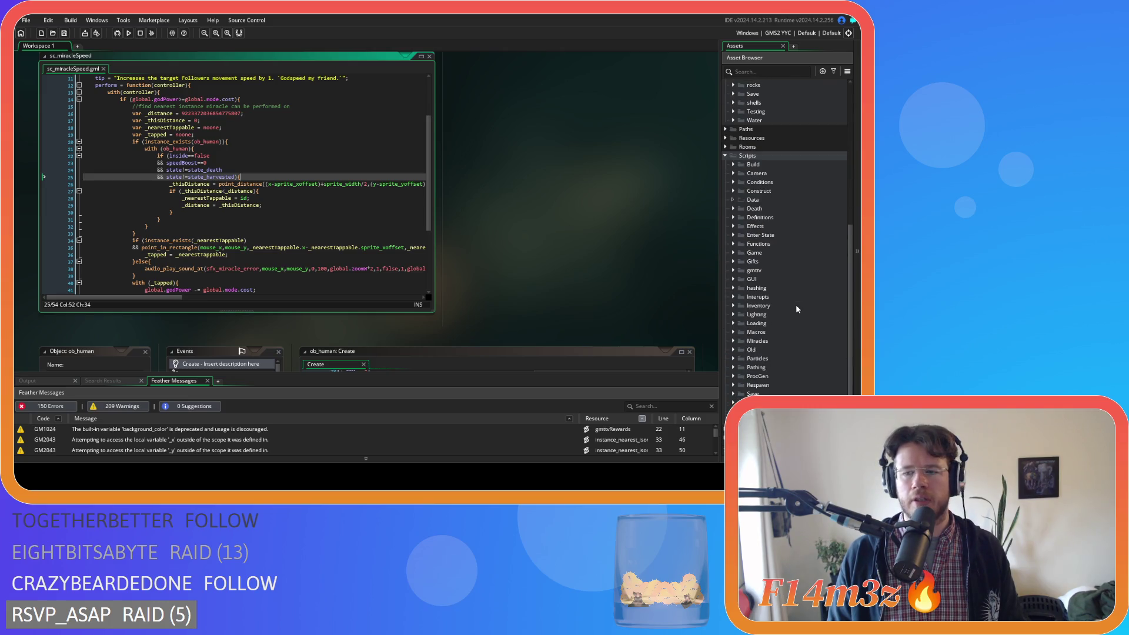
scroll(795, 305, down, 2)
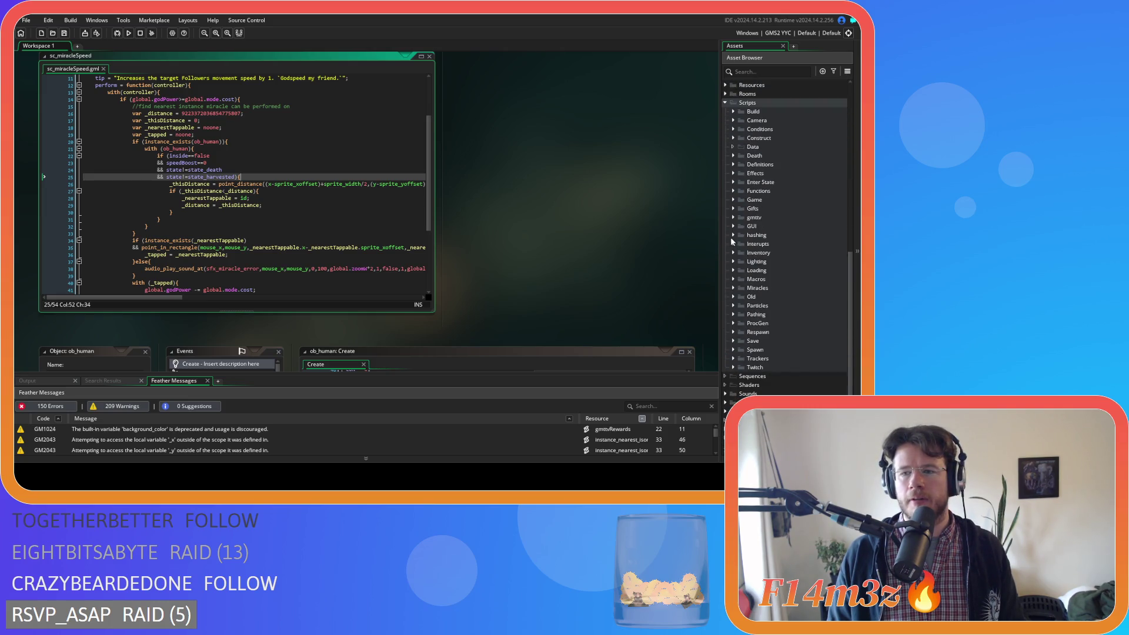
click(734, 288)
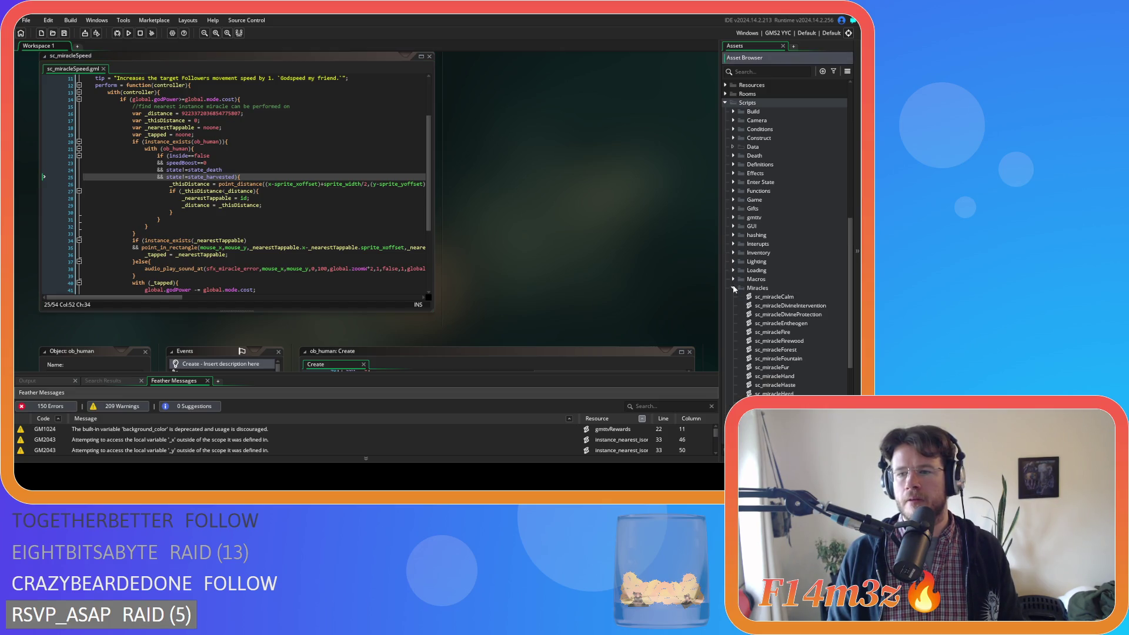
double_click(798, 382)
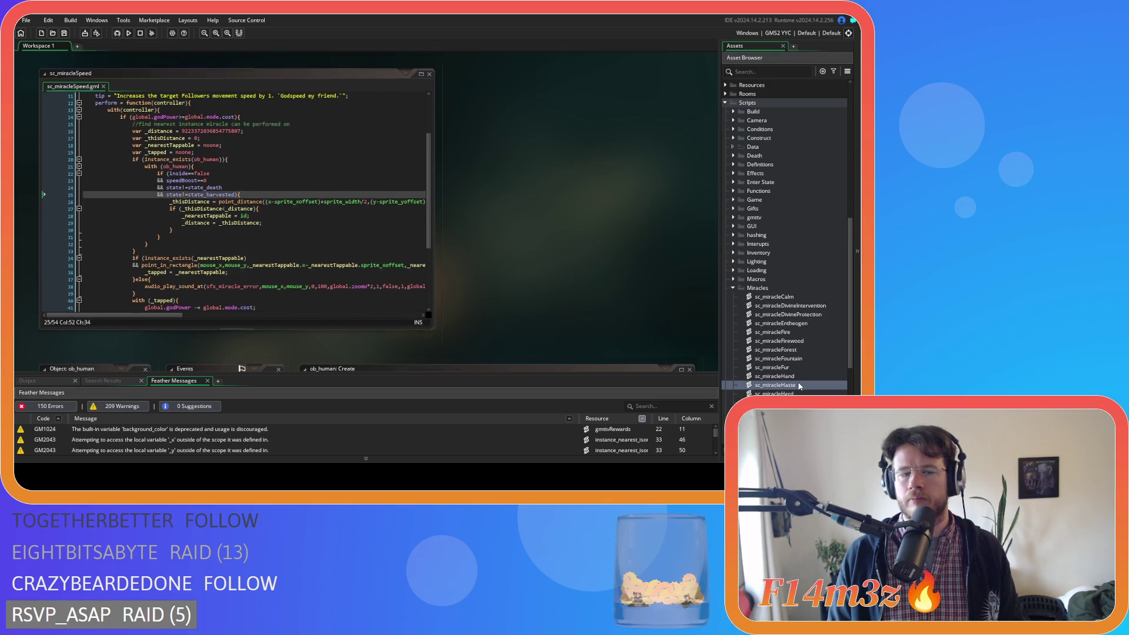
Scroll through sc_miracleHaste to review its haste duration setting.
scroll(311, 226, up, 3)
scroll(312, 226, up, 6)
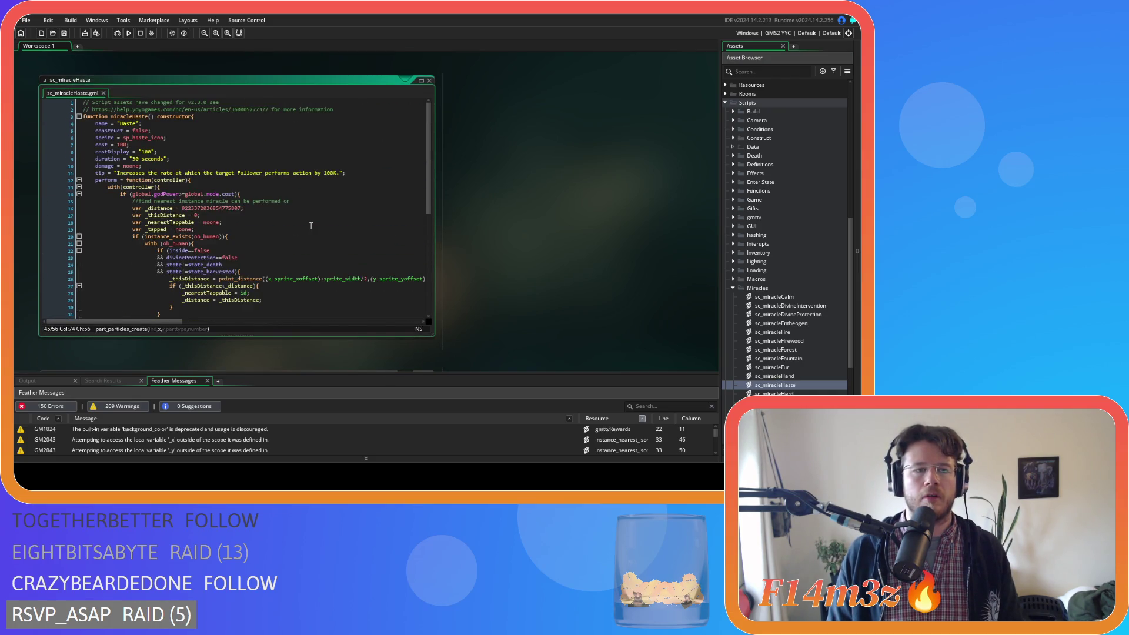
click(218, 160)
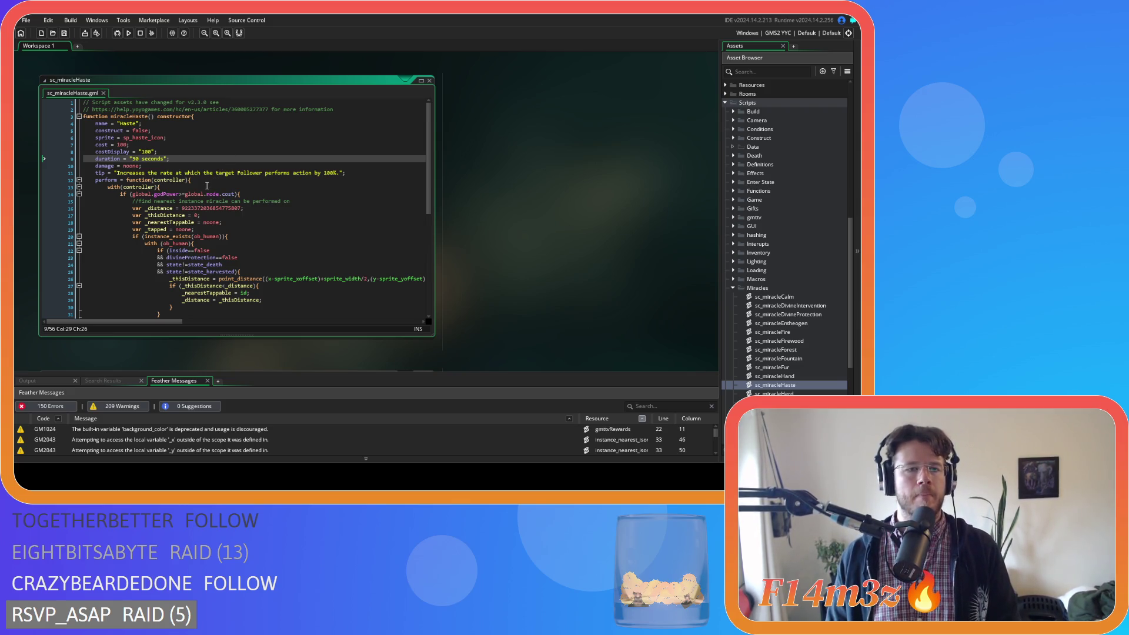
scroll(206, 186, down, 3)
scroll(263, 221, up, 2)
scroll(264, 221, up, 1)
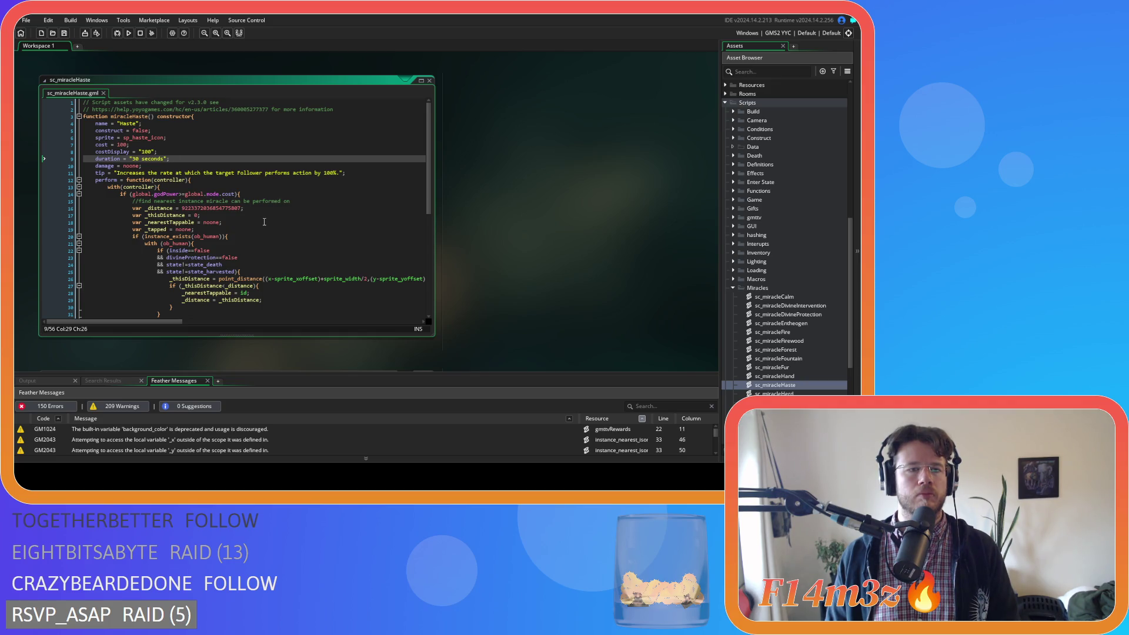
scroll(264, 222, down, 3)
Inspect the divineProtection targeting condition and the haste check, then open ob_human.
drag(237, 204, 159, 205)
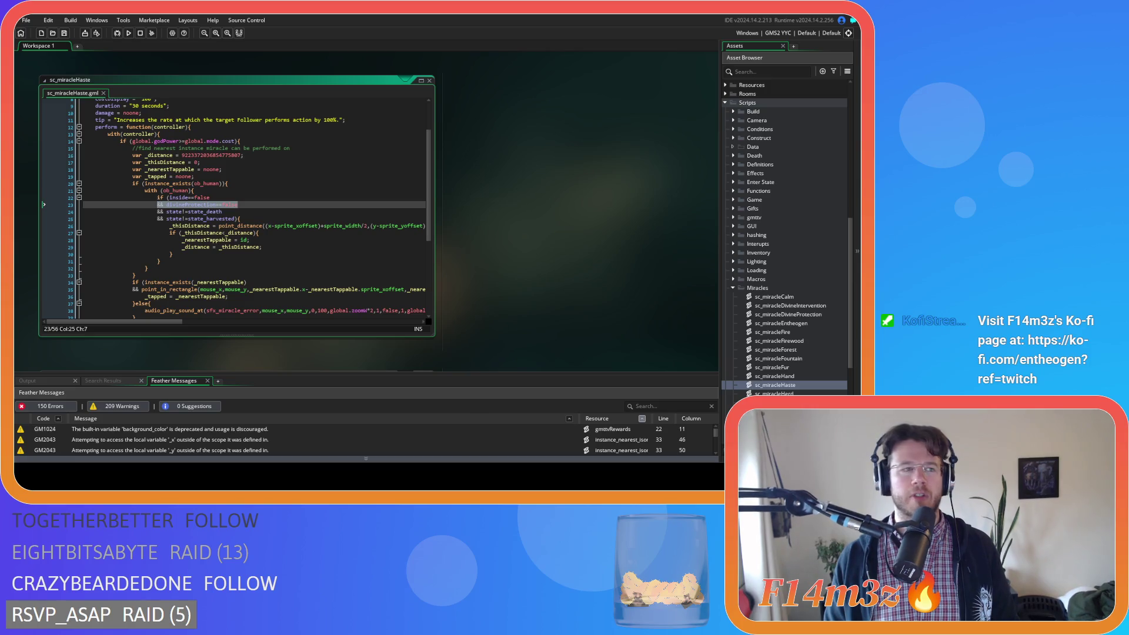
click(238, 206)
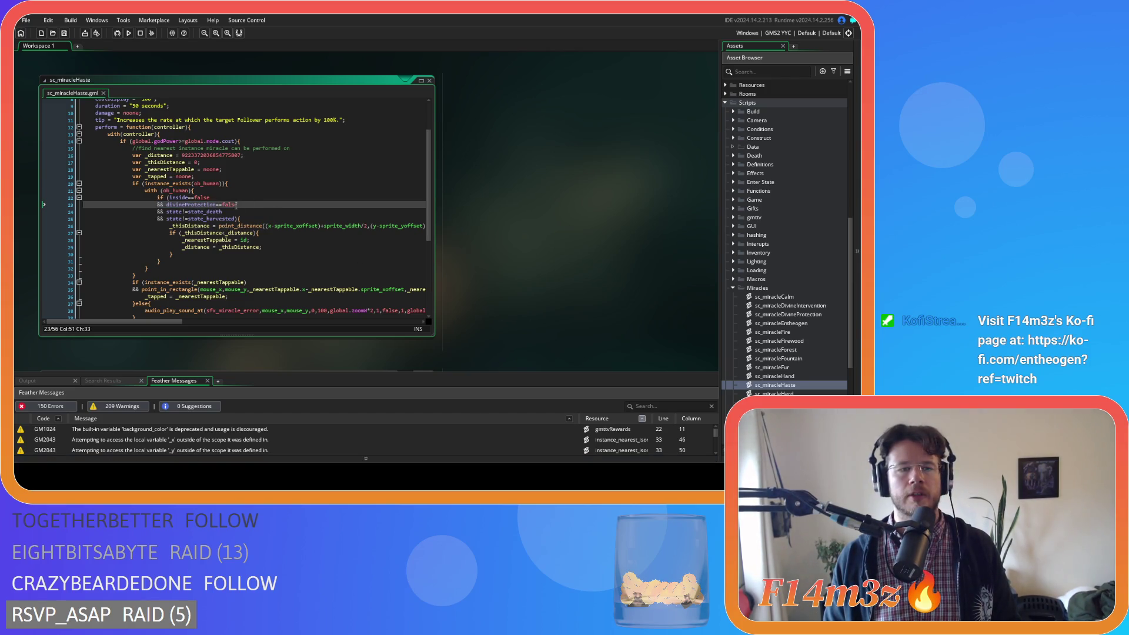
double_click(191, 205)
scroll(264, 240, down, 5)
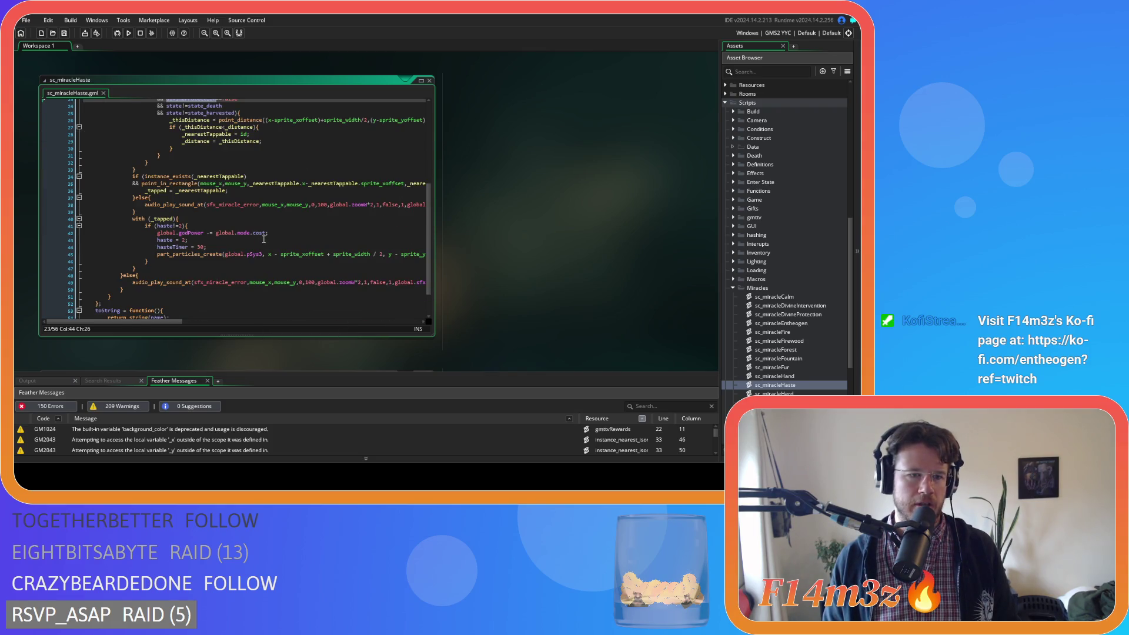
click(189, 226)
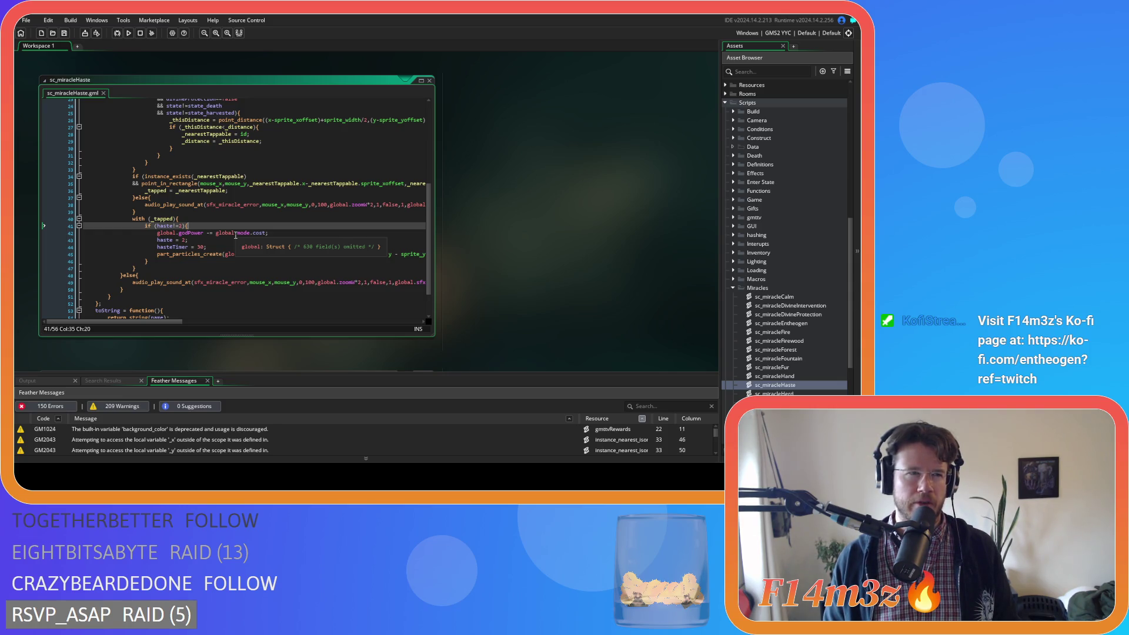
scroll(791, 305, up, 8)
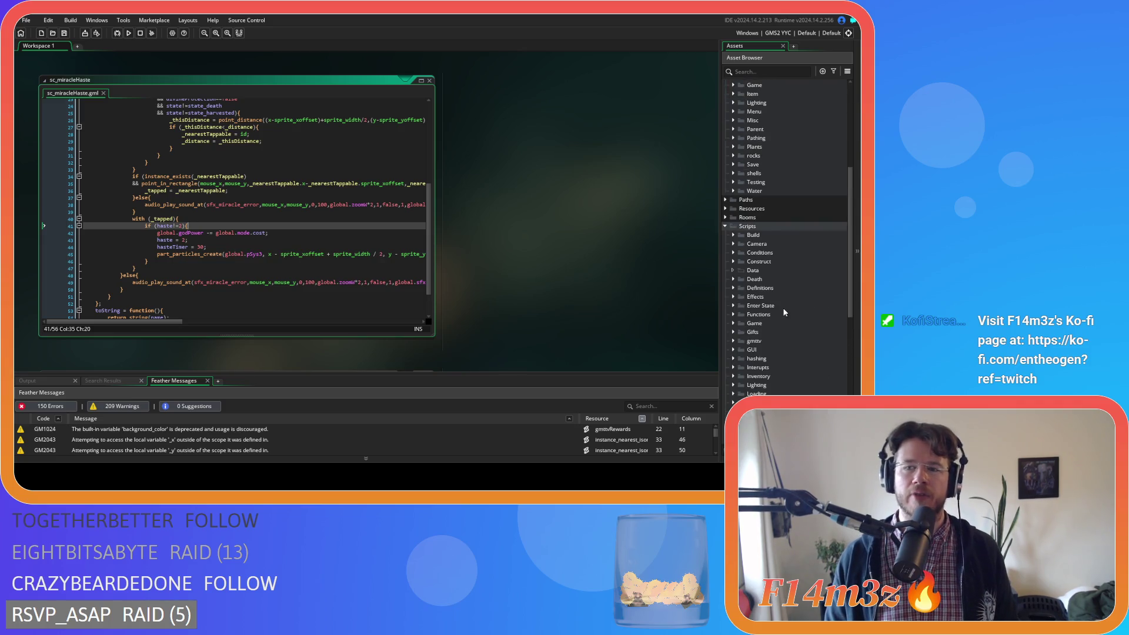
scroll(782, 253, up, 3)
double_click(775, 167)
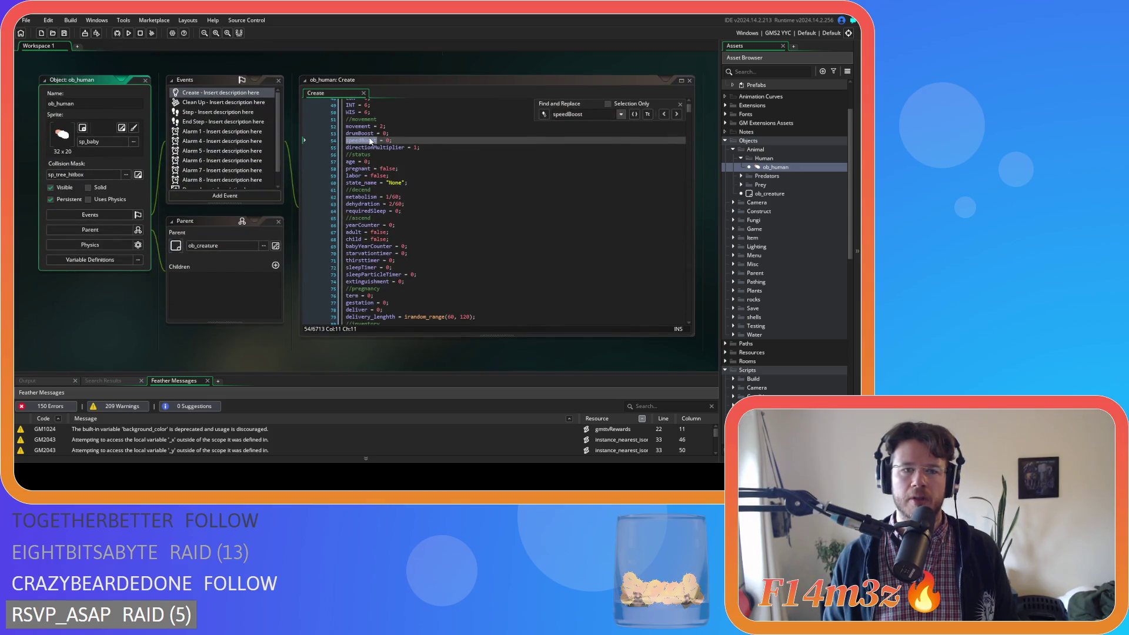
Find the whole word 'haste' in ob_human's Create code, then return to sc_miracleHaste.
click(450, 148)
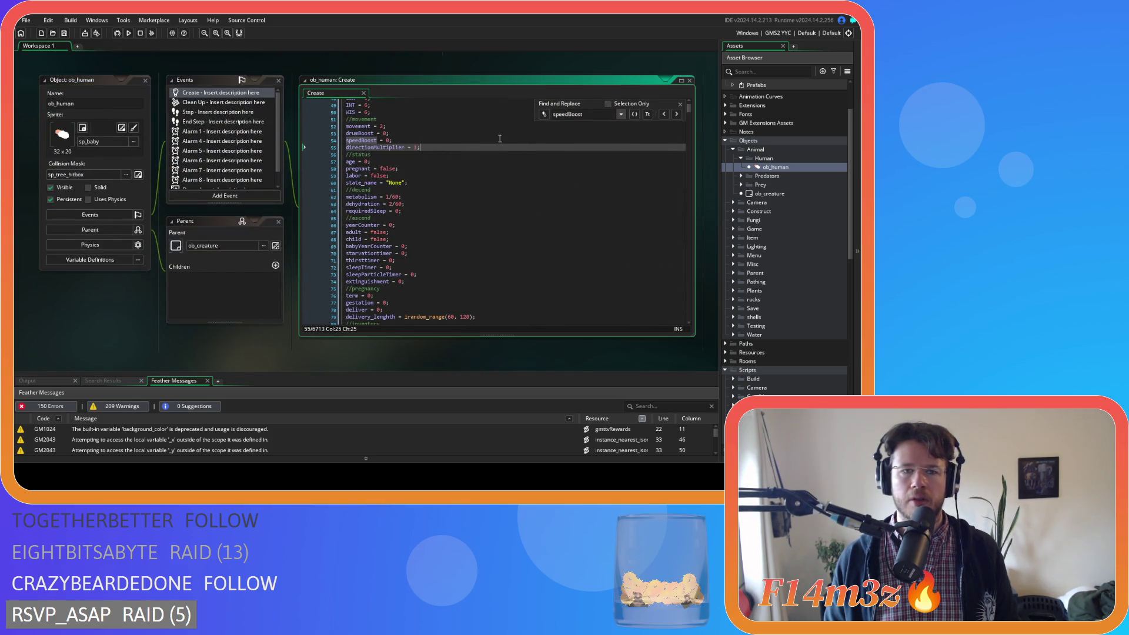
key(ctrl+f)
text(h)
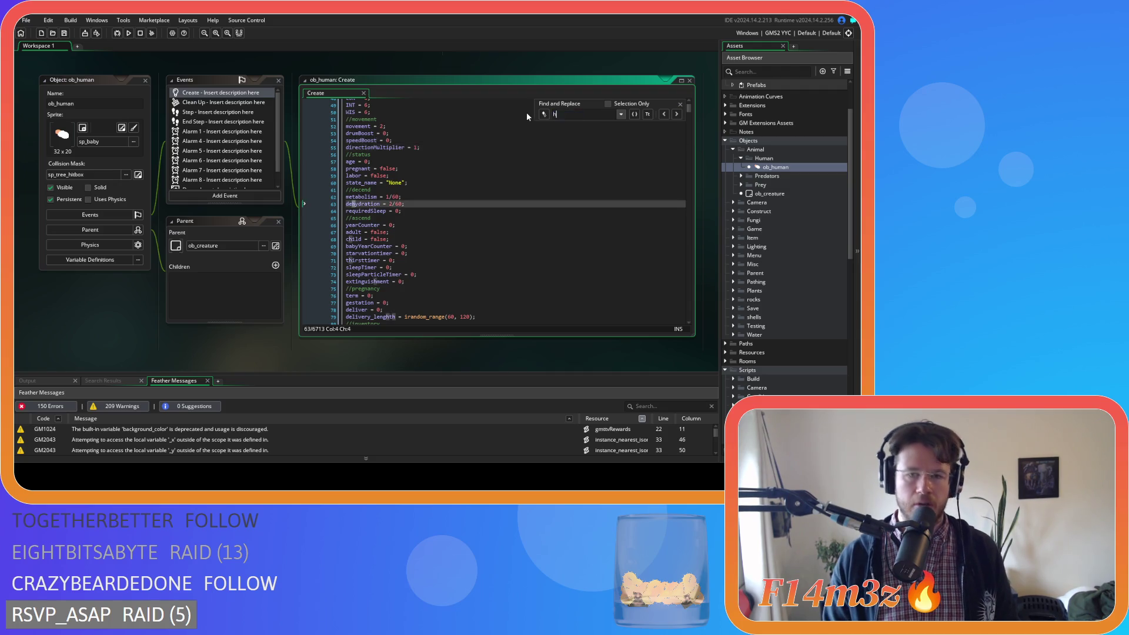
text(aste)
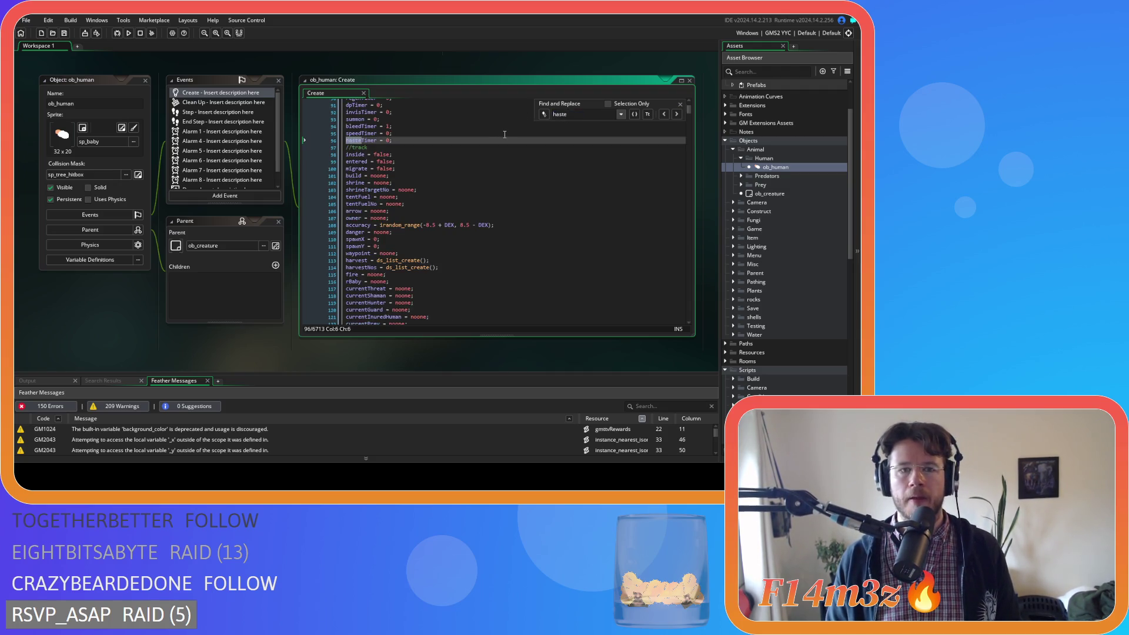
click(650, 114)
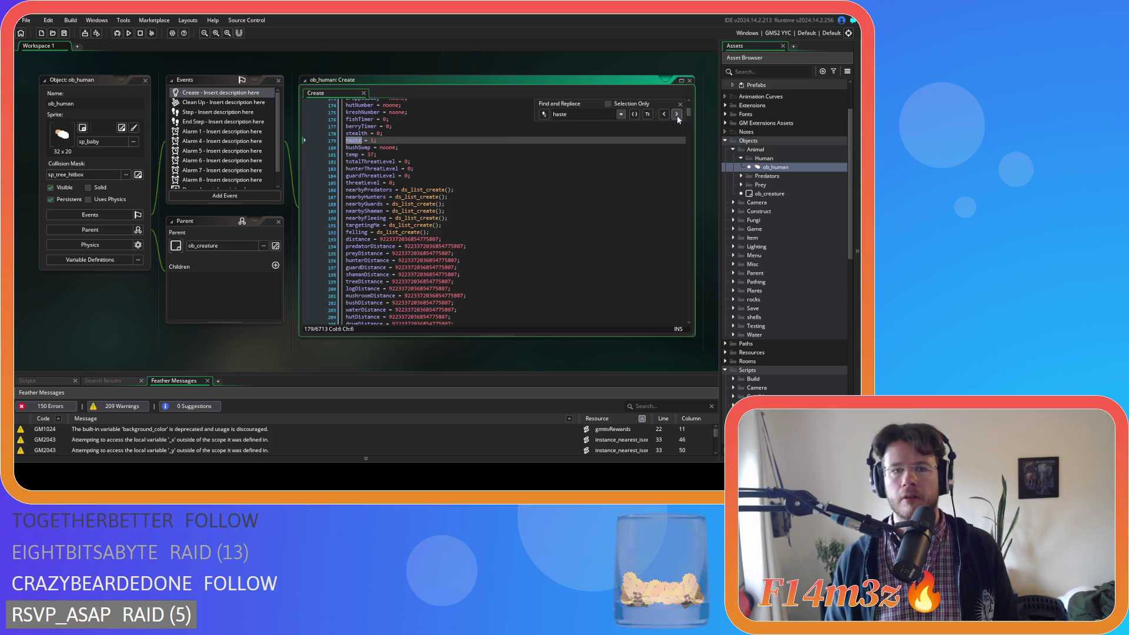
key(Escape)
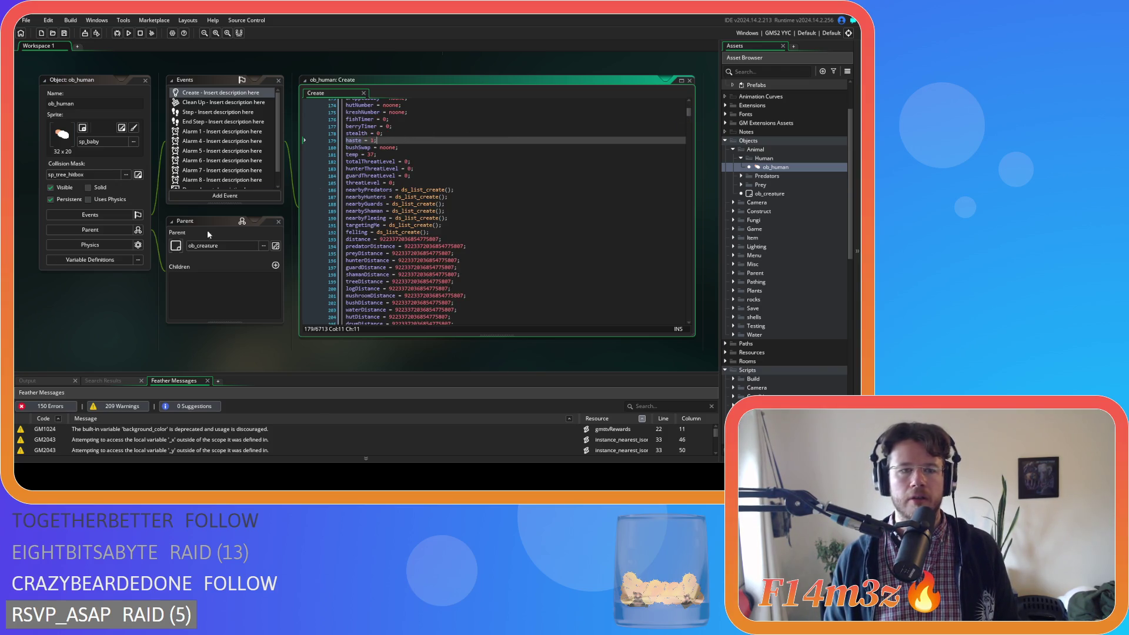
scroll(510, 216, up, 5)
scroll(511, 216, up, 5)
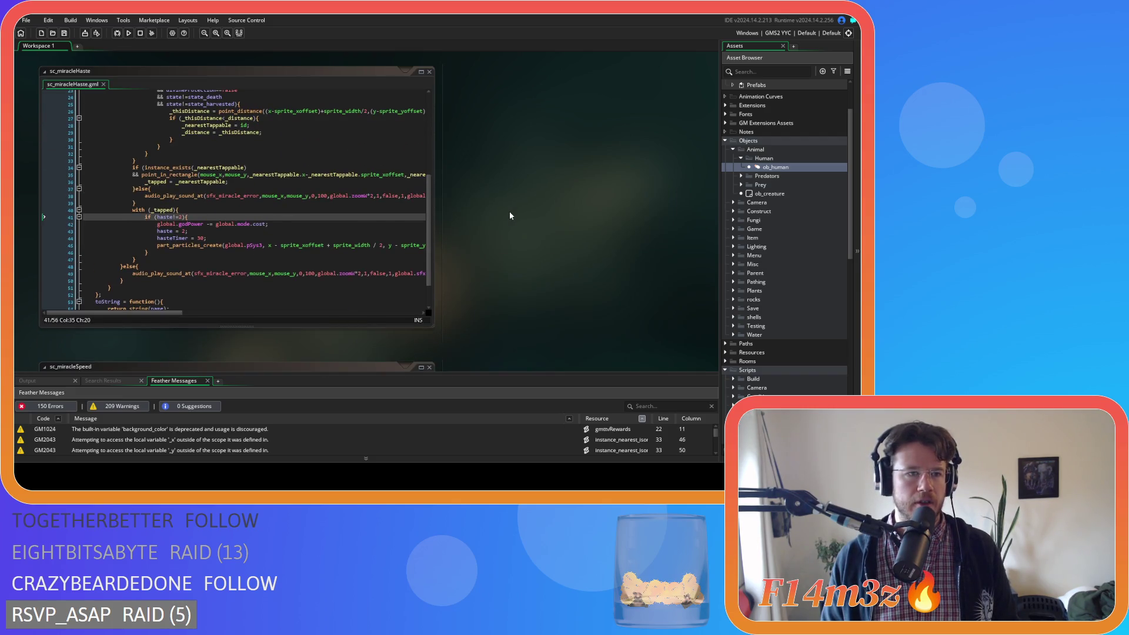
Change the targeting condition from divineProtection==false to haste==1.
click(220, 229)
scroll(220, 207, up, 4)
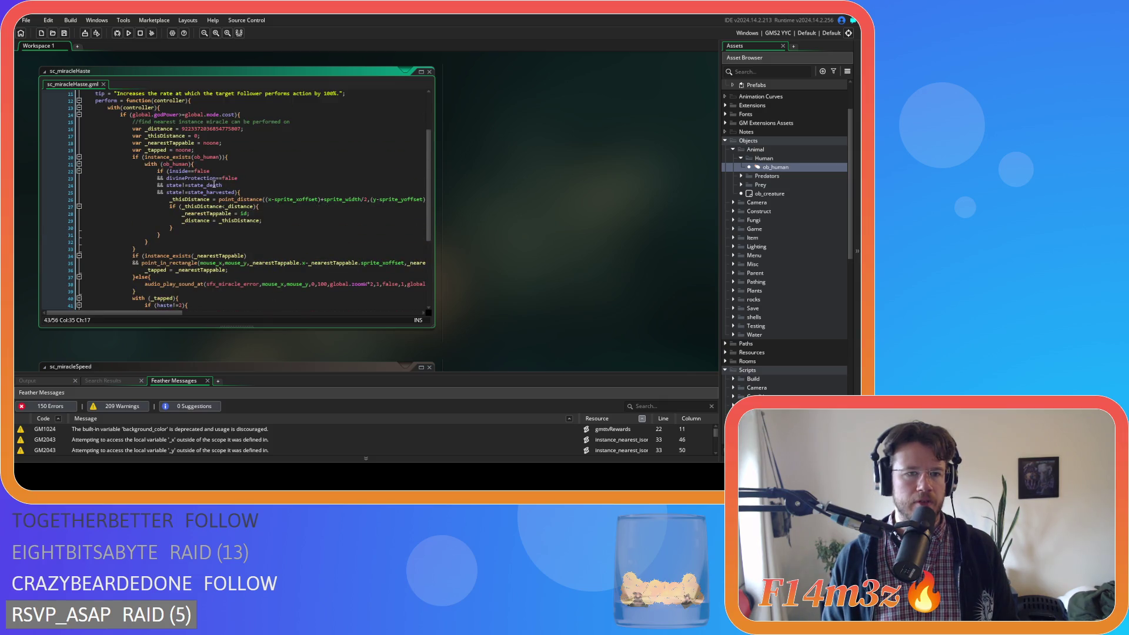
double_click(213, 178)
text(haste)
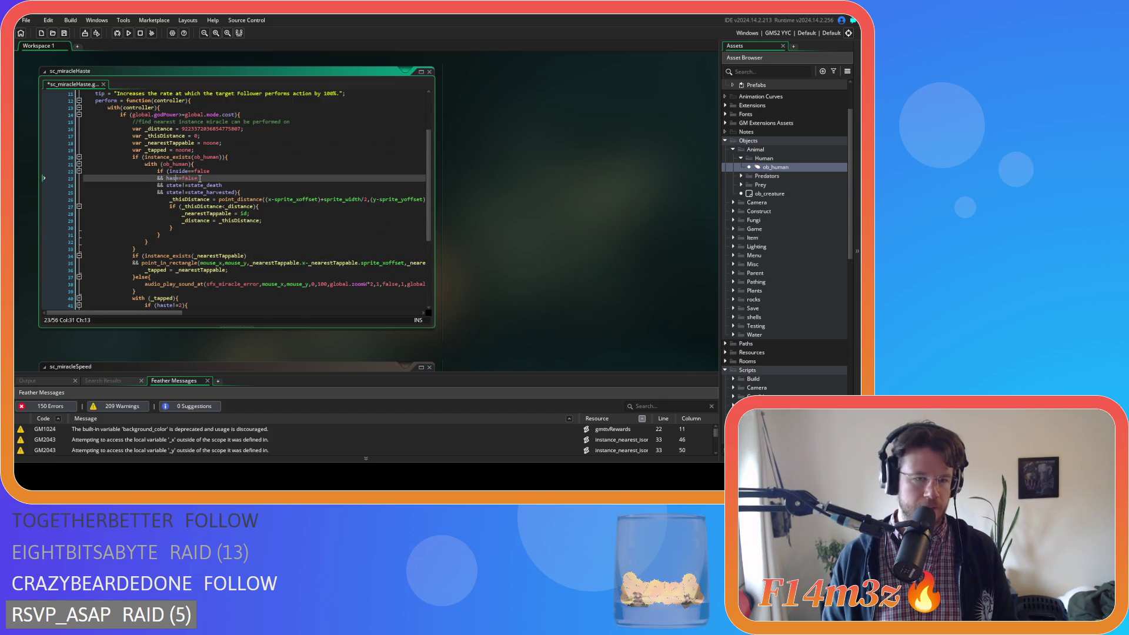
double_click(200, 178)
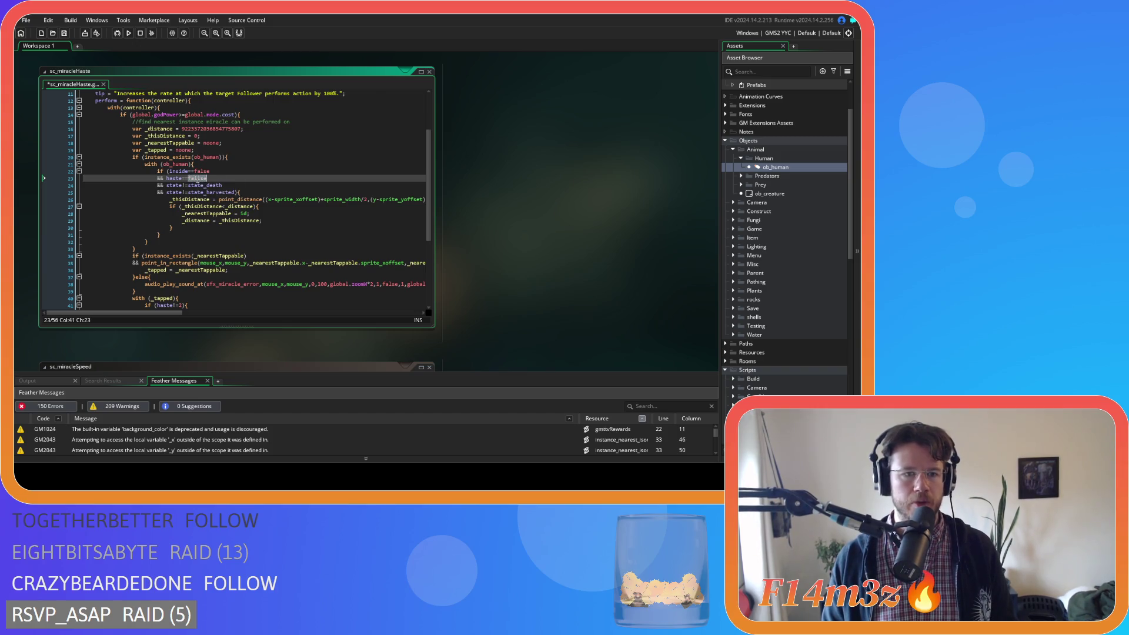
text(1)
Remove the if (haste!=2) line and its closing brace, then save sc_miracleHaste.
scroll(254, 174, down, 3)
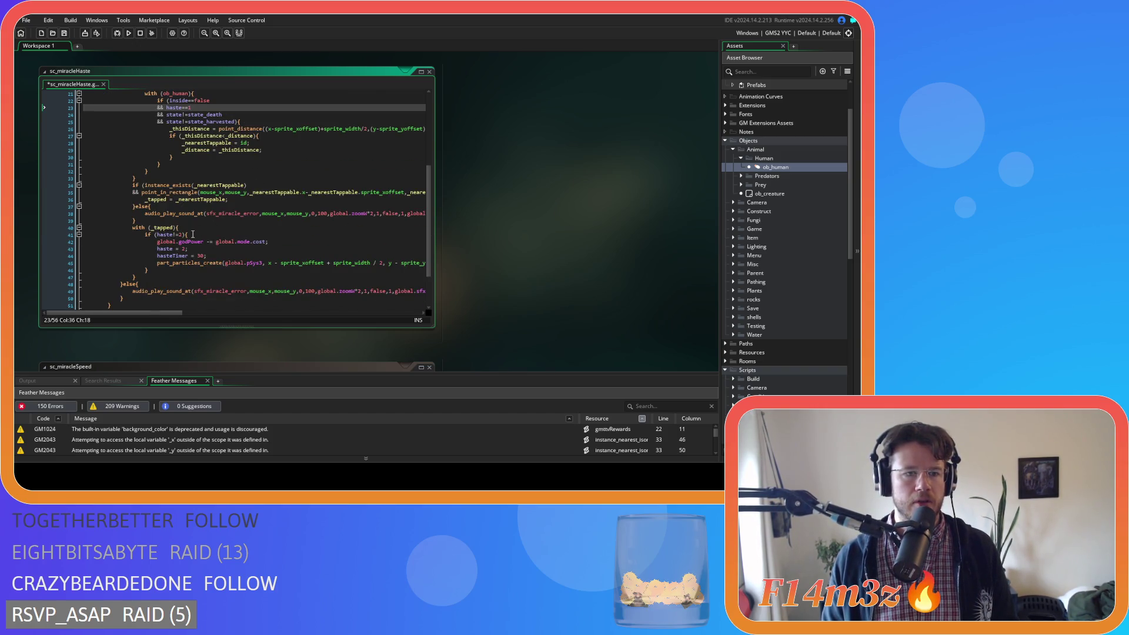
click(195, 234)
key(shift+Home)
key(BackSpace)
key(BackSpace)
key(BackSpace)
click(168, 263)
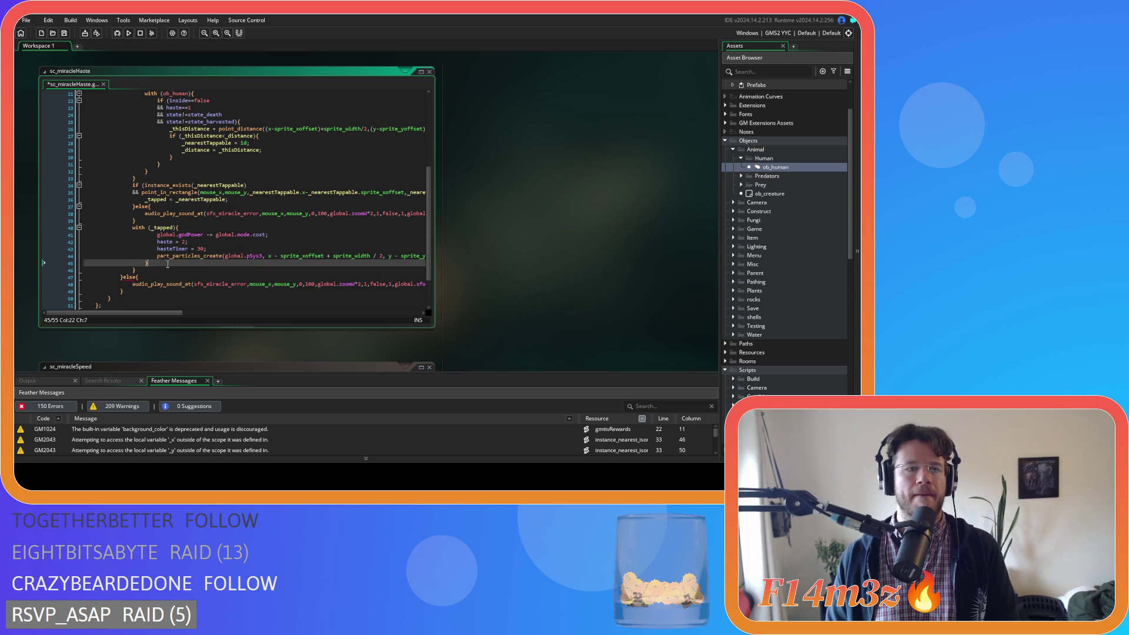
key(shift+Home)
key(BackSpace)
key(BackSpace)
key(Up)
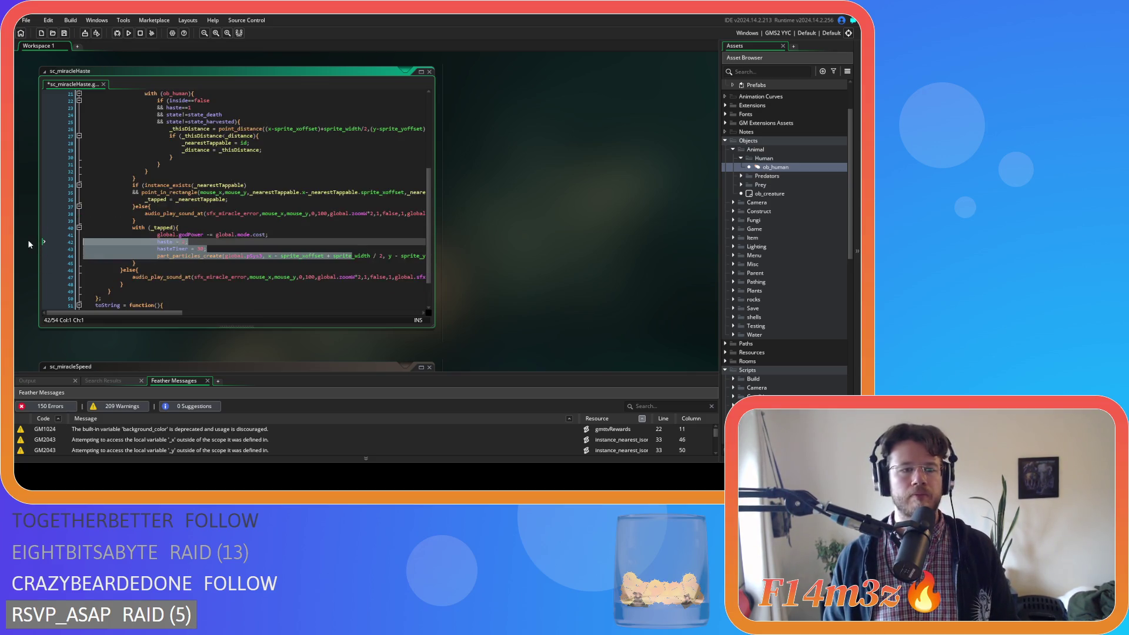
key(ctrl+s)
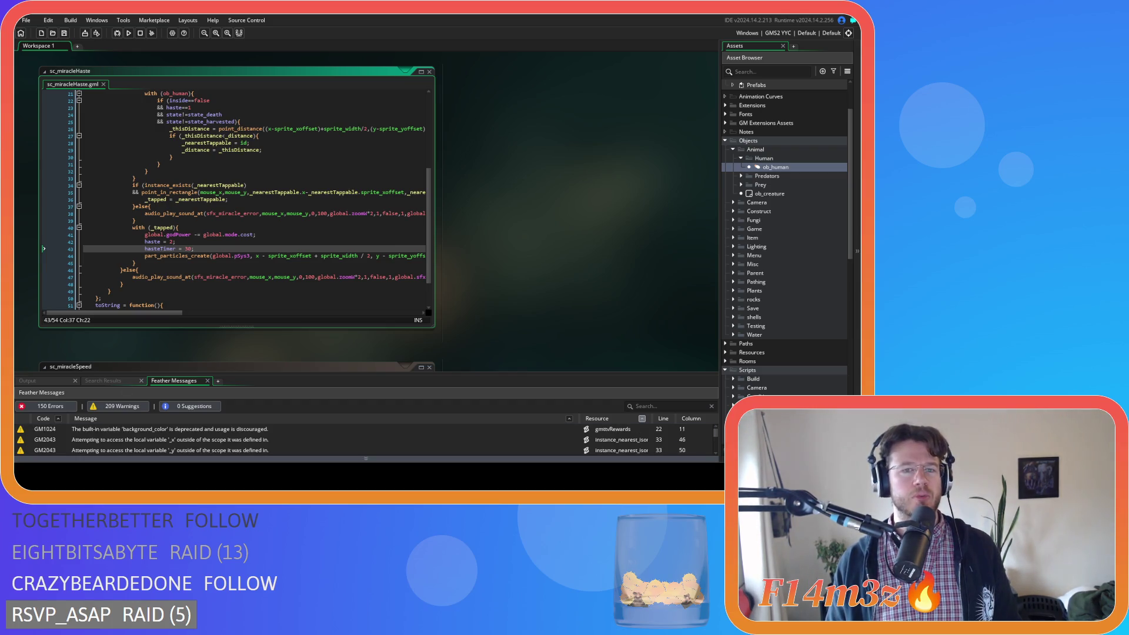
click(270, 241)
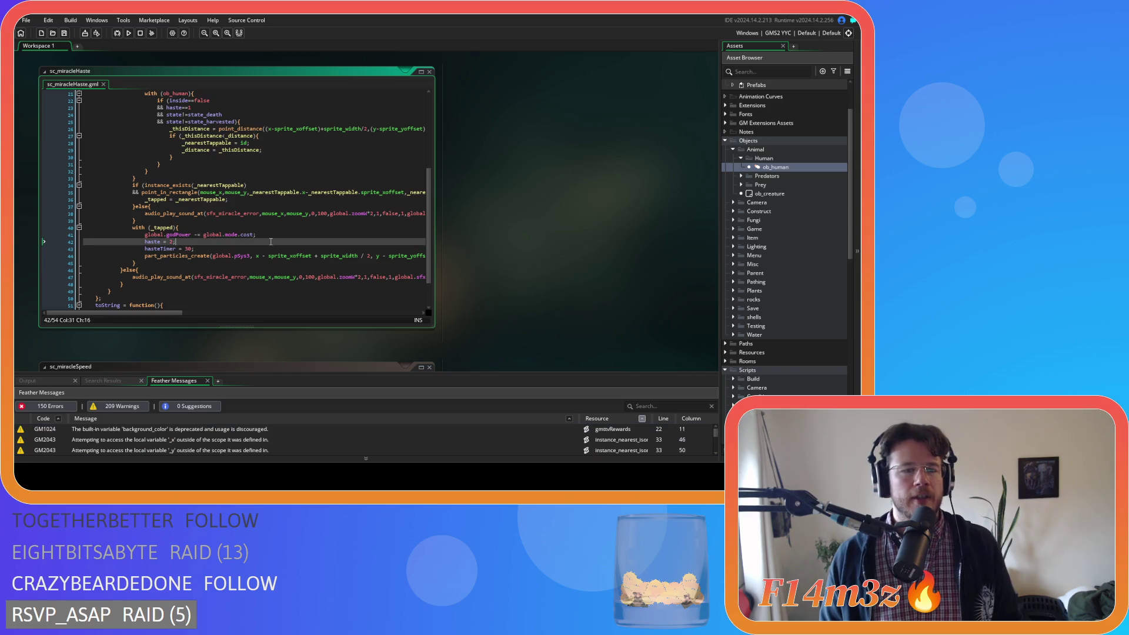
scroll(270, 242, up, 7)
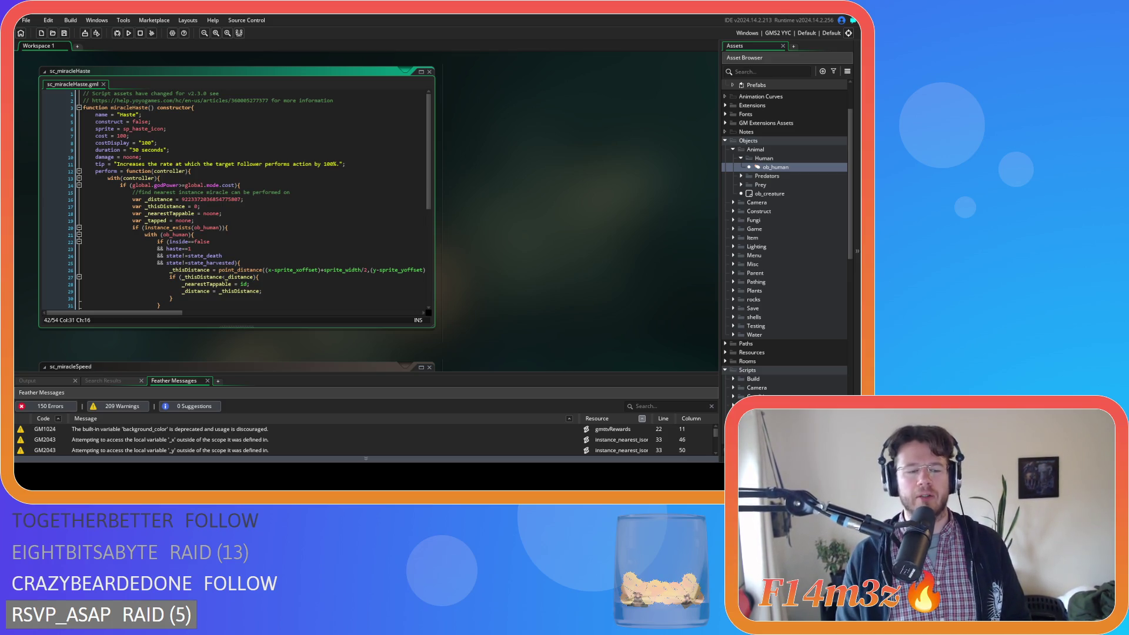
click(290, 170)
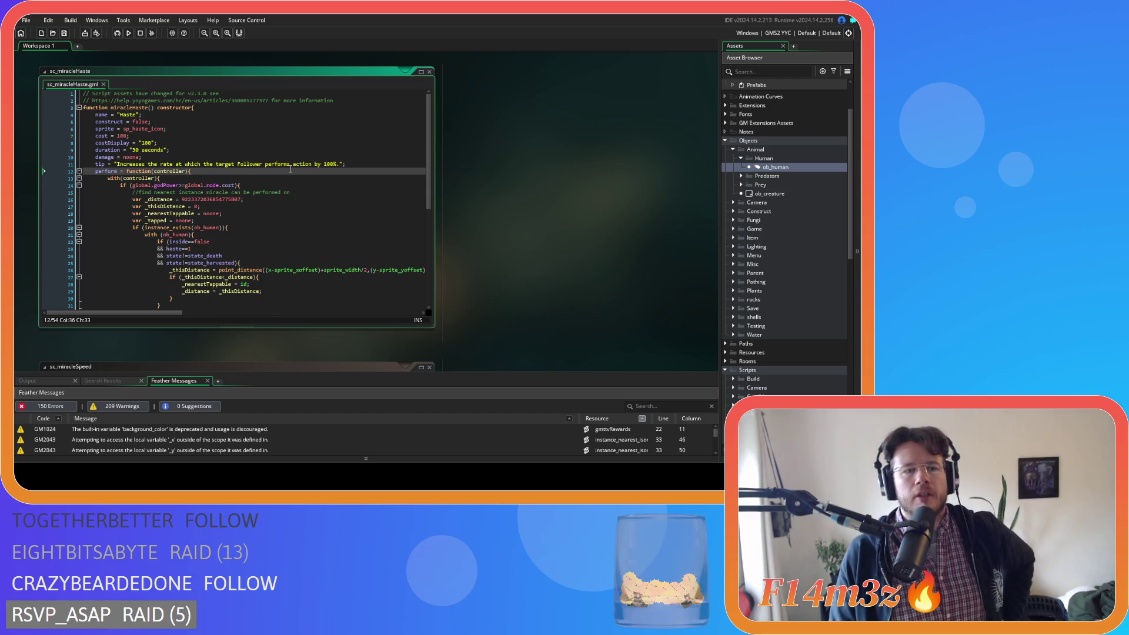
click(200, 227)
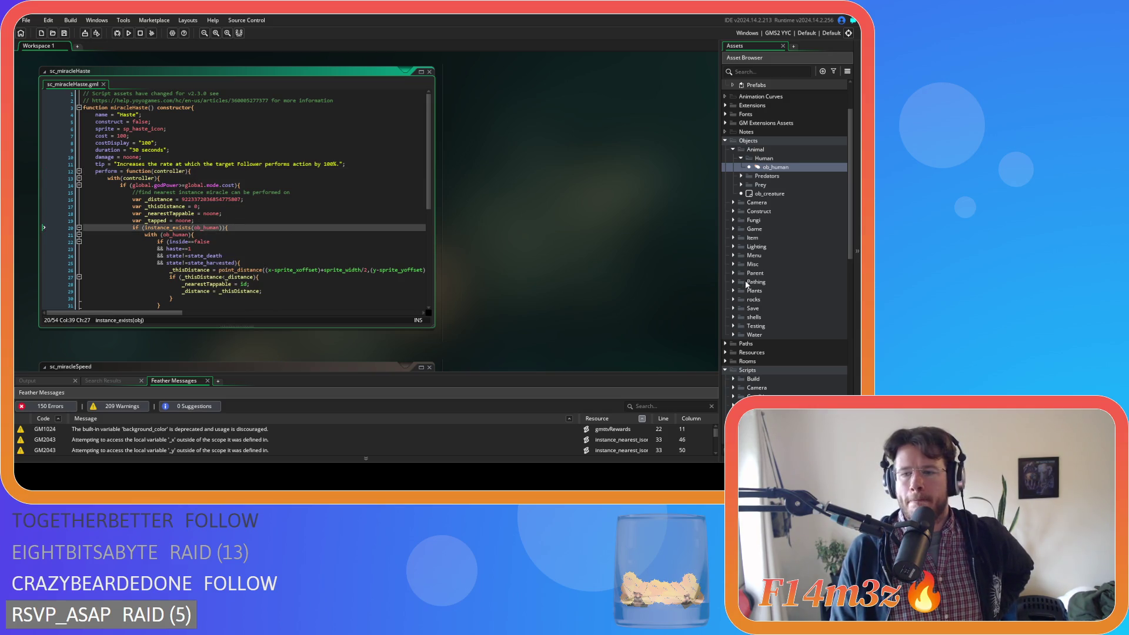
scroll(765, 288, down, 10)
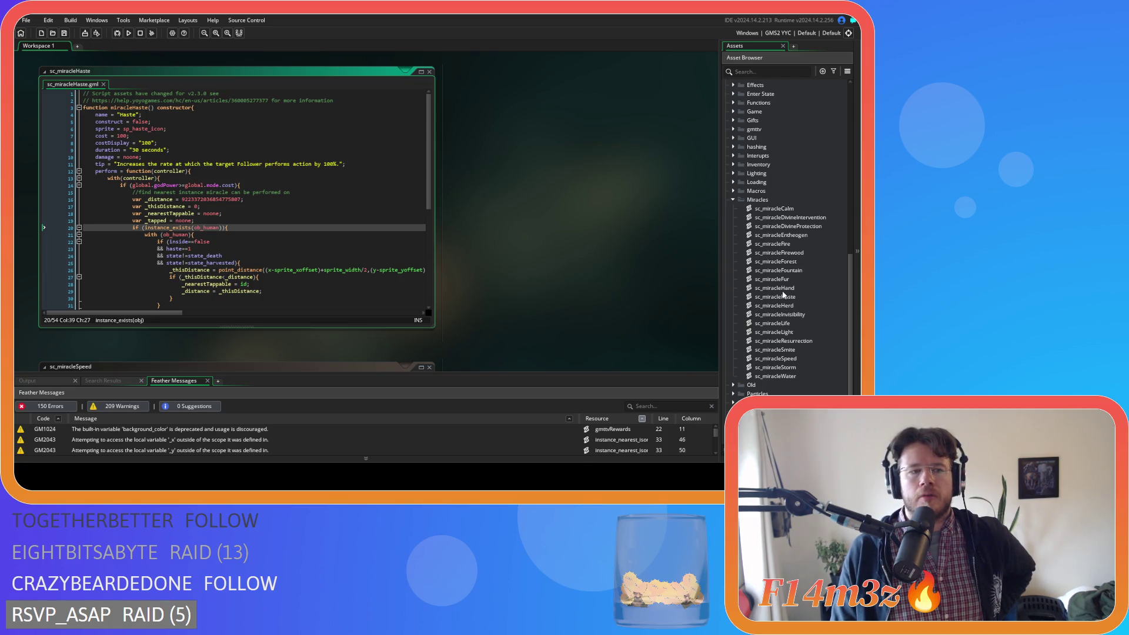
scroll(673, 269, down, 3)
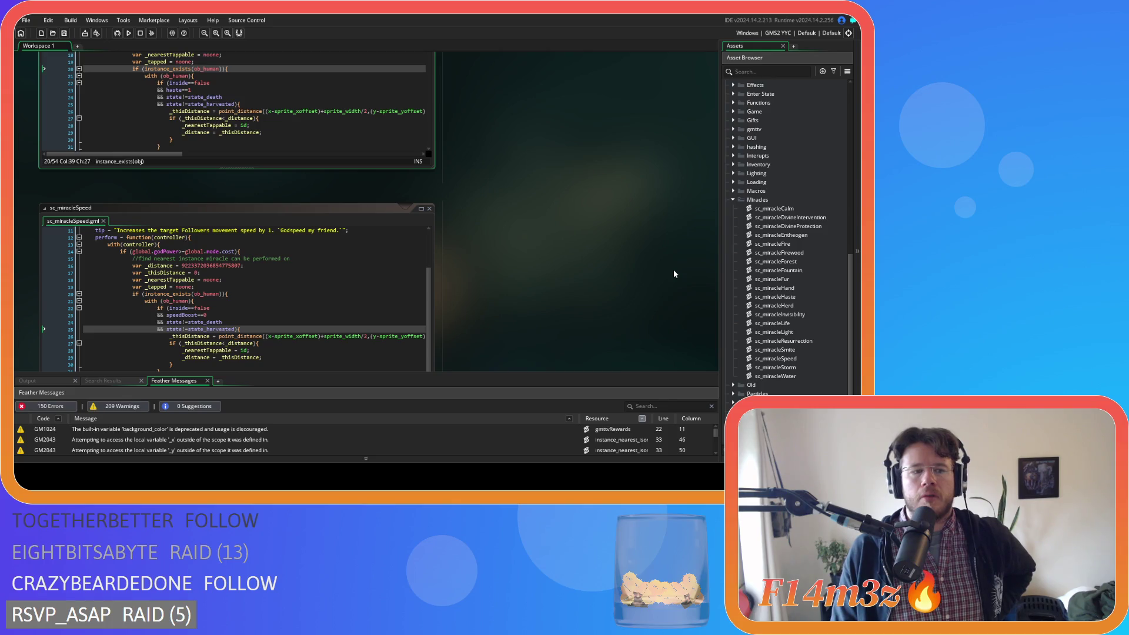
scroll(674, 274, up, 3)
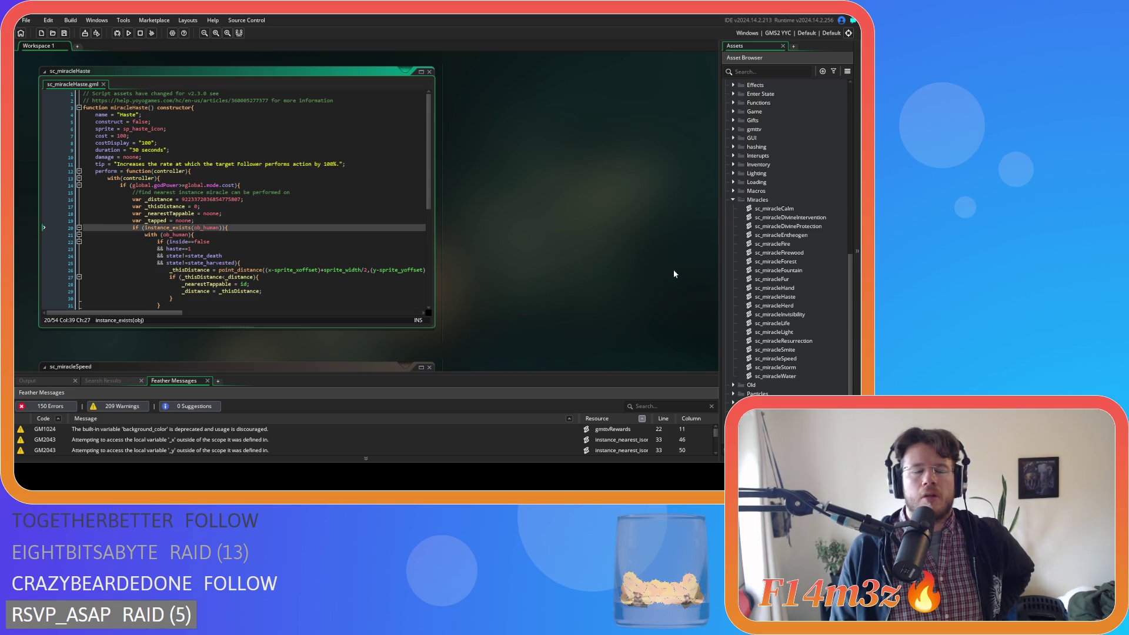
scroll(414, 232, down, 7)
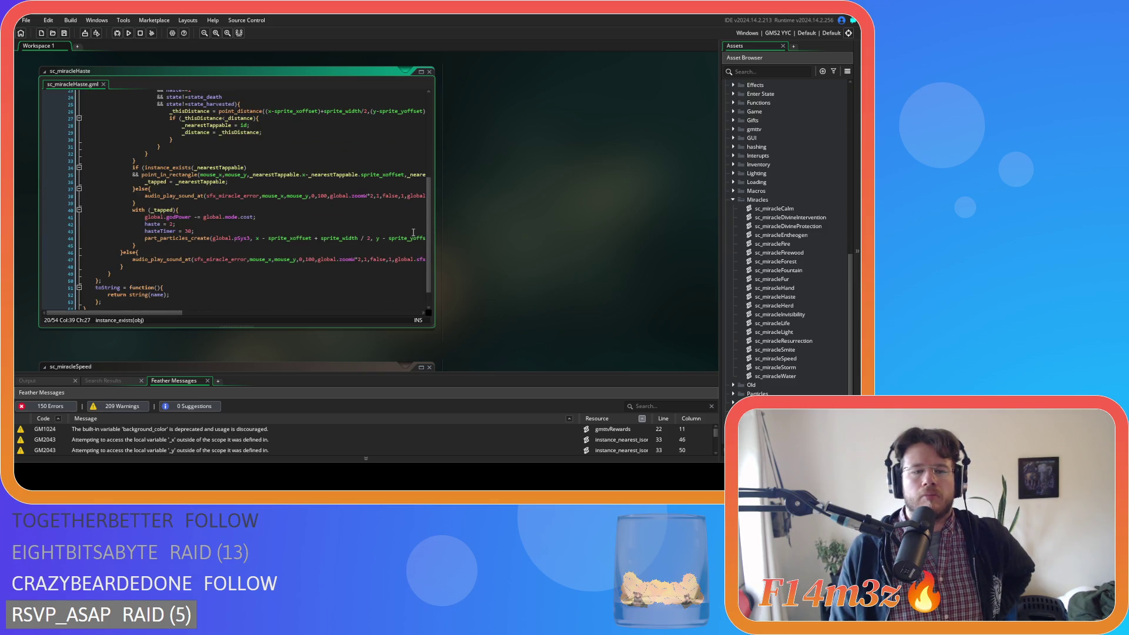
Close all open script windows via Windows > Close All.
right_click(538, 248)
mouse_move(550, 260)
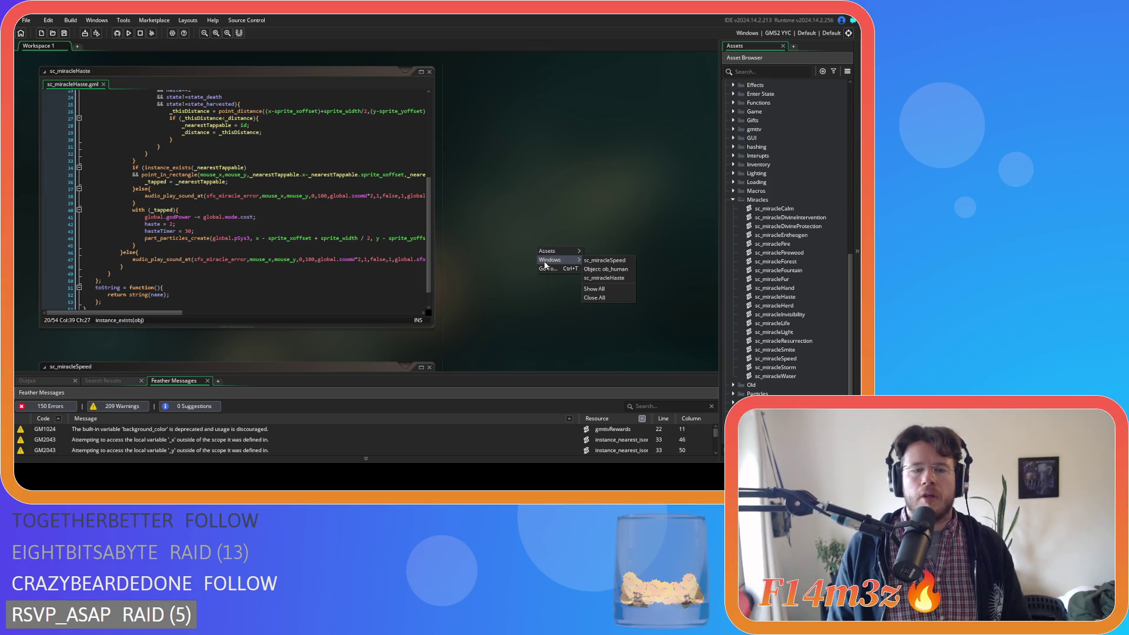
click(588, 290)
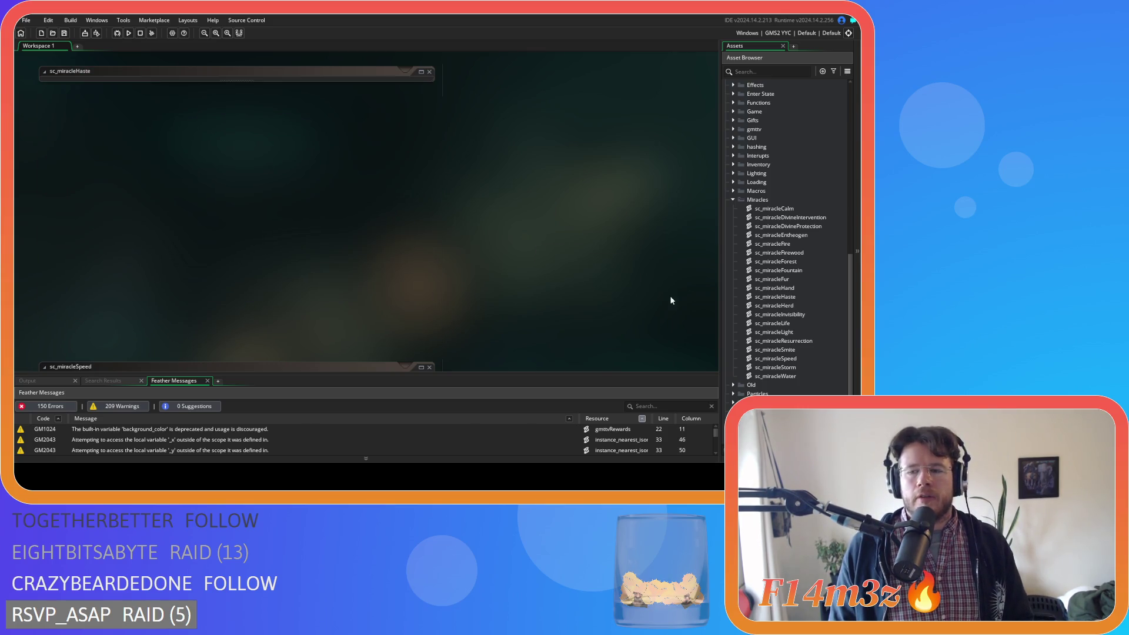
Open and skim sc_miracleDivineIntervention and sc_miracleDivineProtection, collapsing each window afterwards.
click(816, 218)
double_click(815, 218)
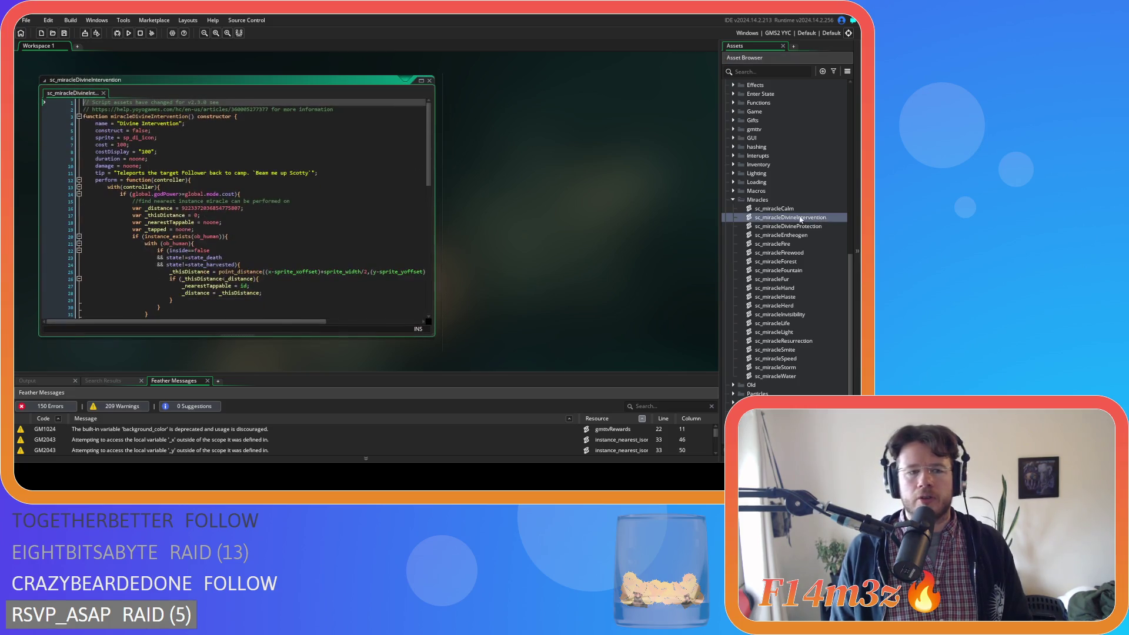
scroll(317, 174, down, 5)
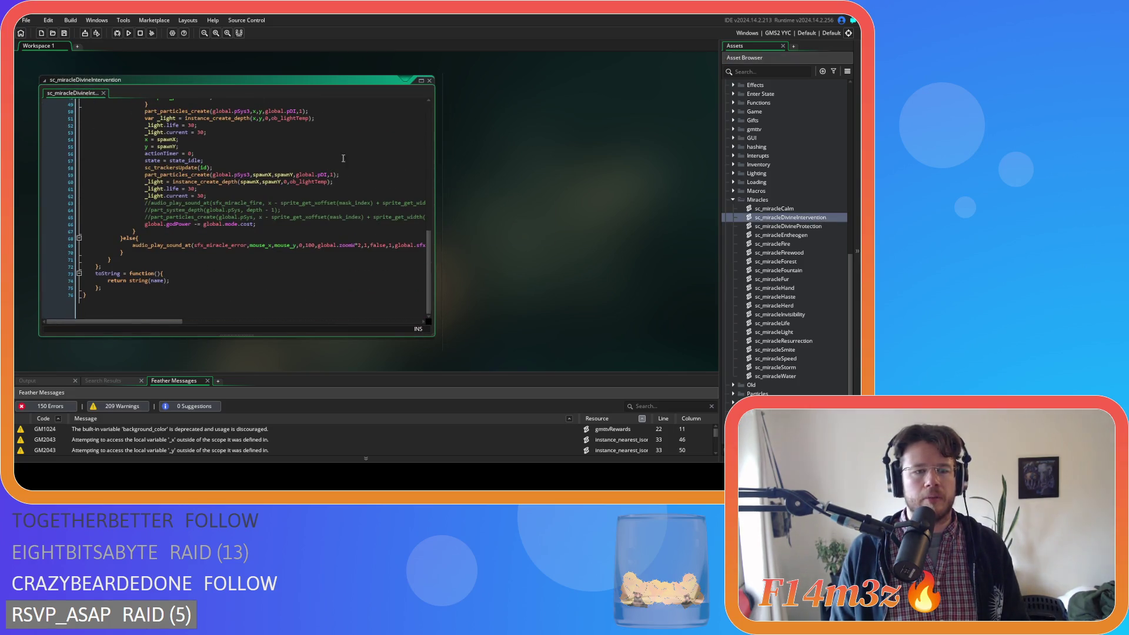
double_click(415, 80)
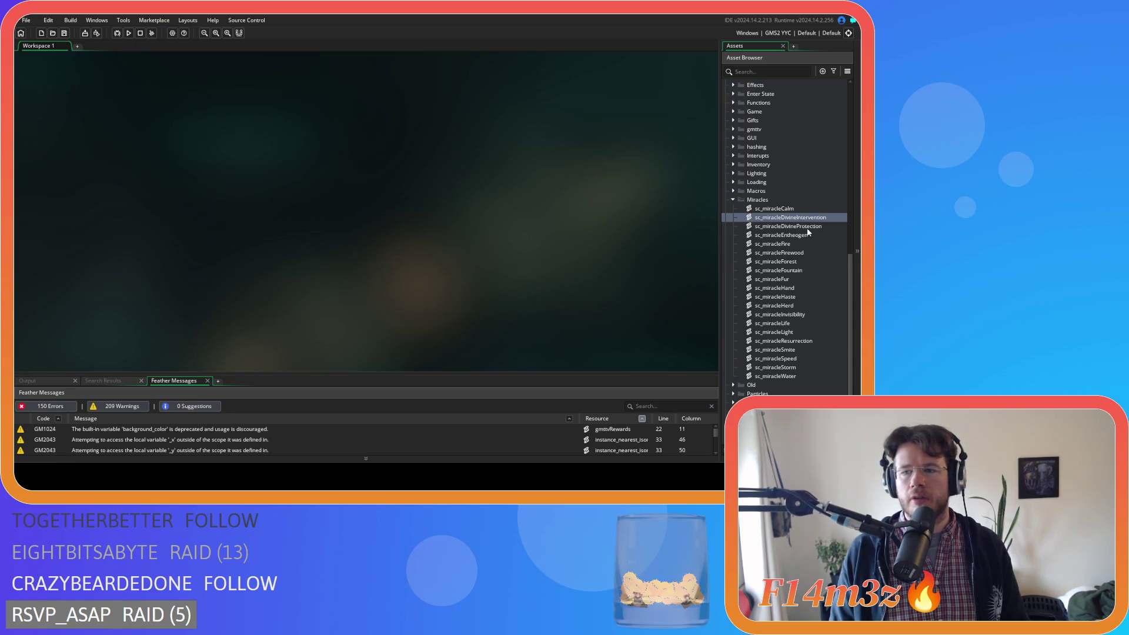
double_click(788, 227)
scroll(327, 193, down, 3)
click(264, 206)
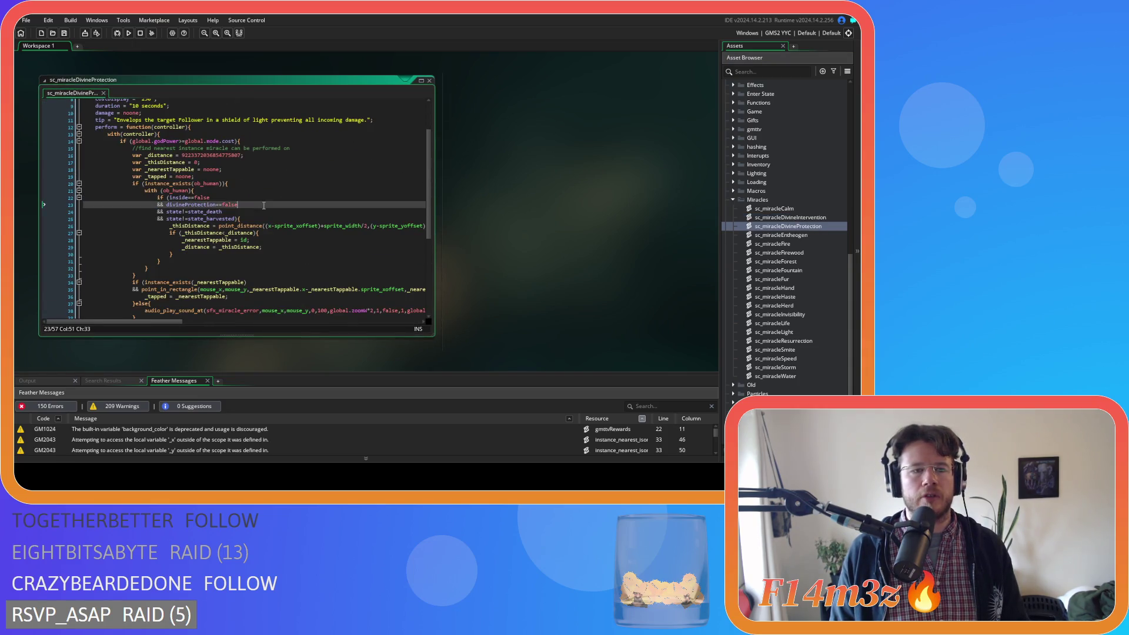
click(430, 81)
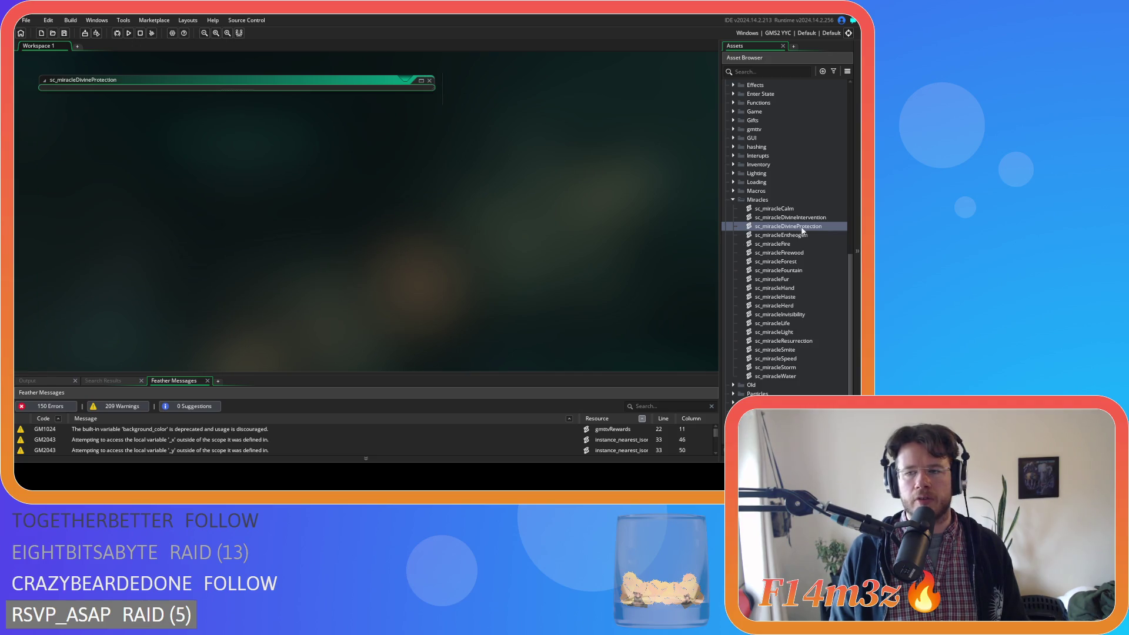
double_click(811, 244)
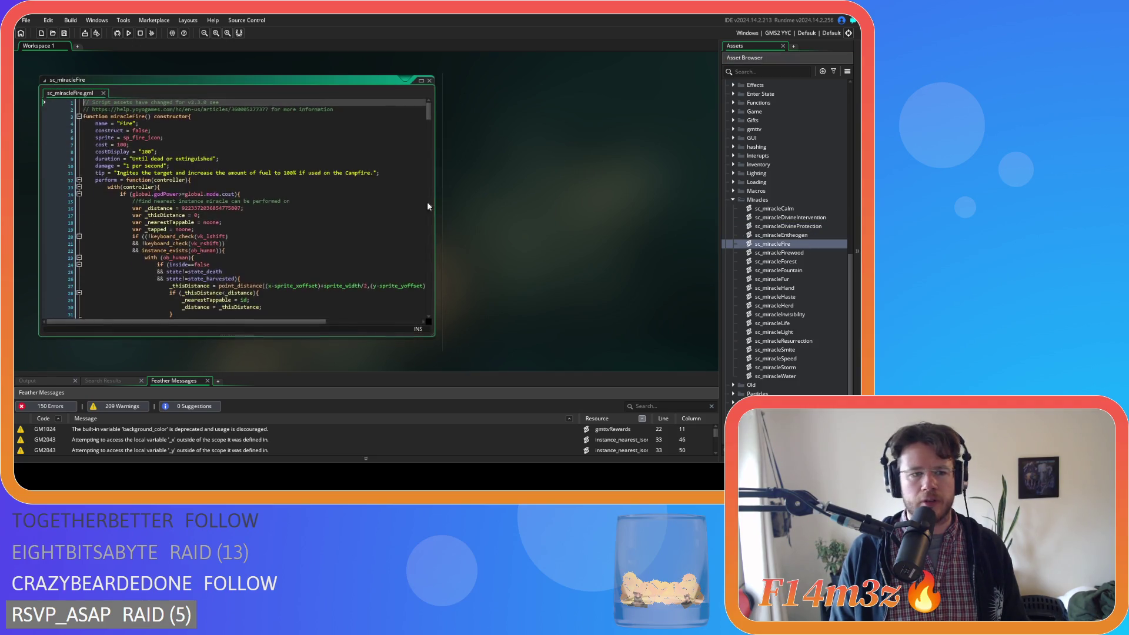
scroll(384, 199, down, 2)
scroll(384, 200, up, 3)
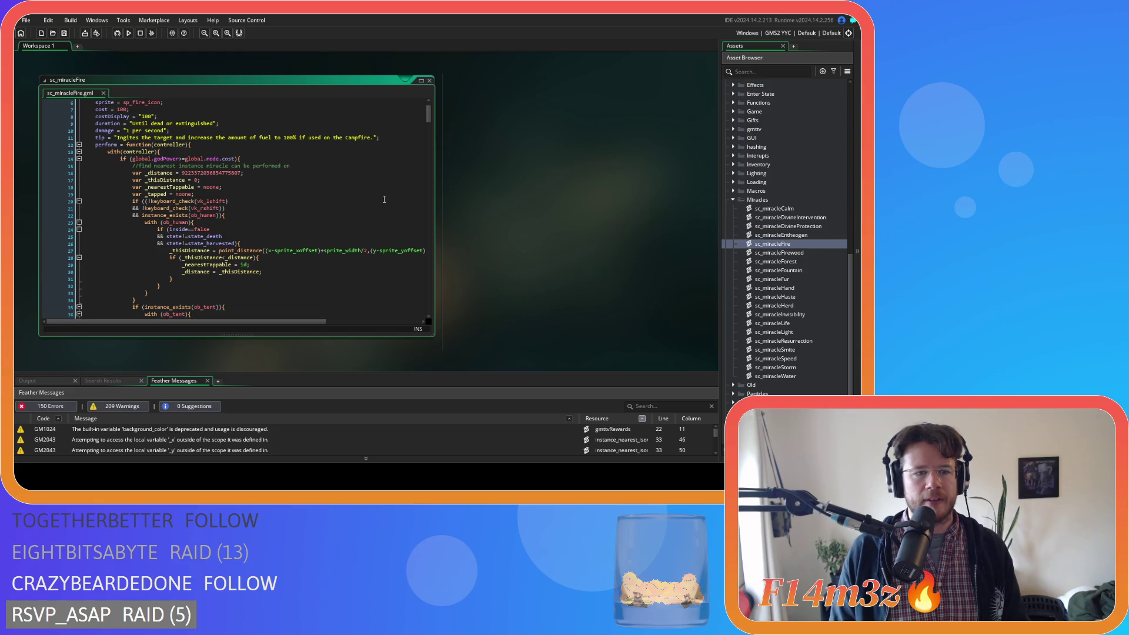
scroll(384, 199, down, 10)
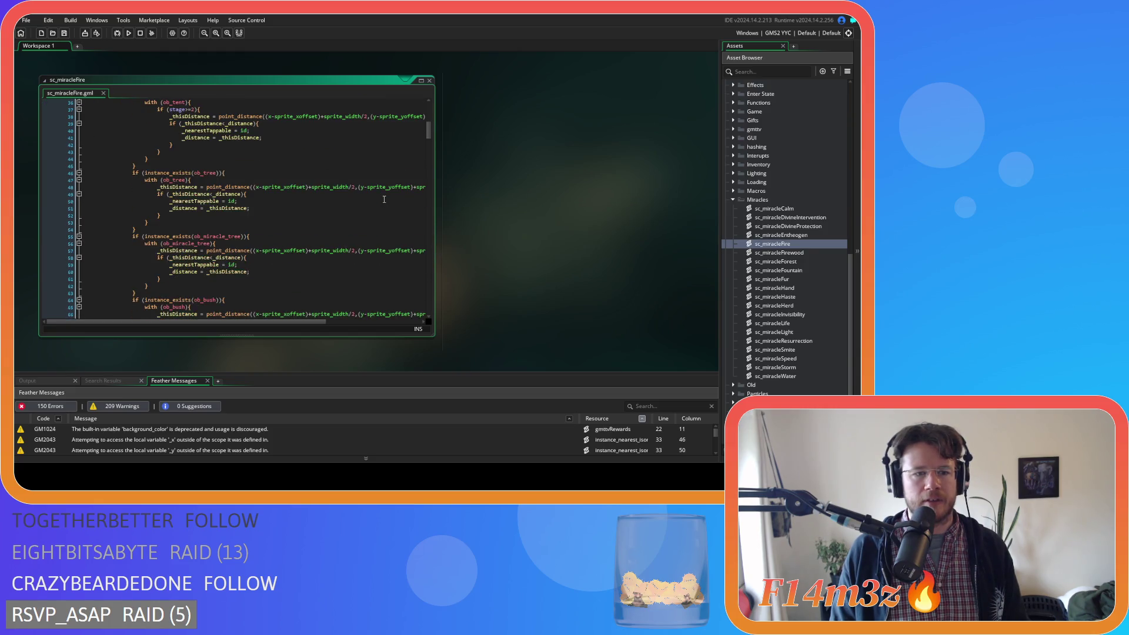
scroll(385, 200, up, 8)
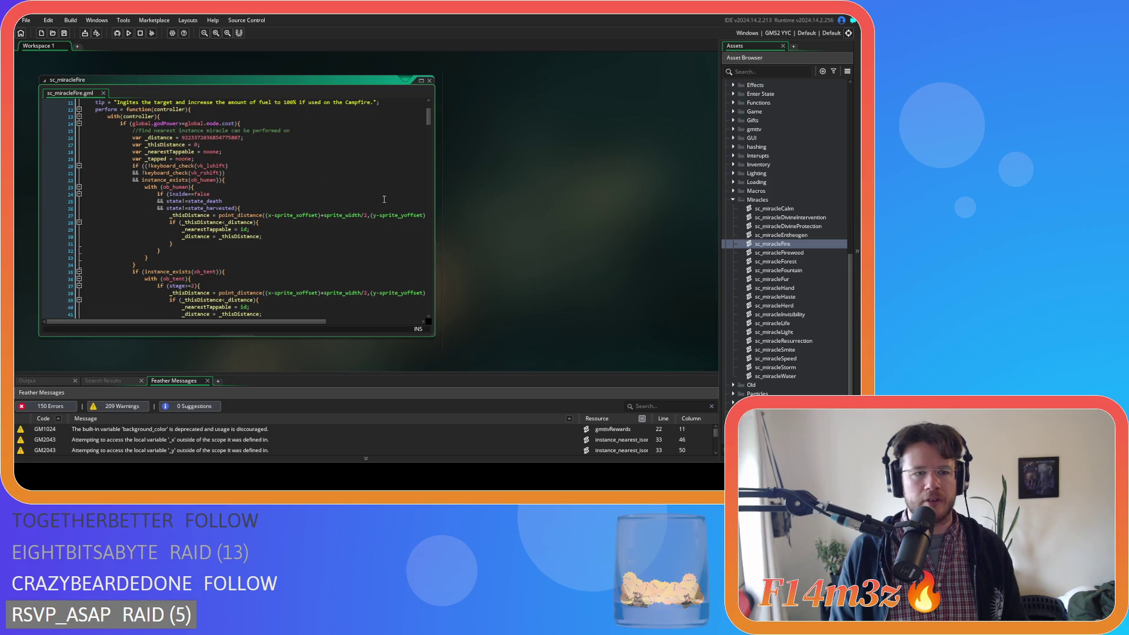
scroll(385, 199, down, 3)
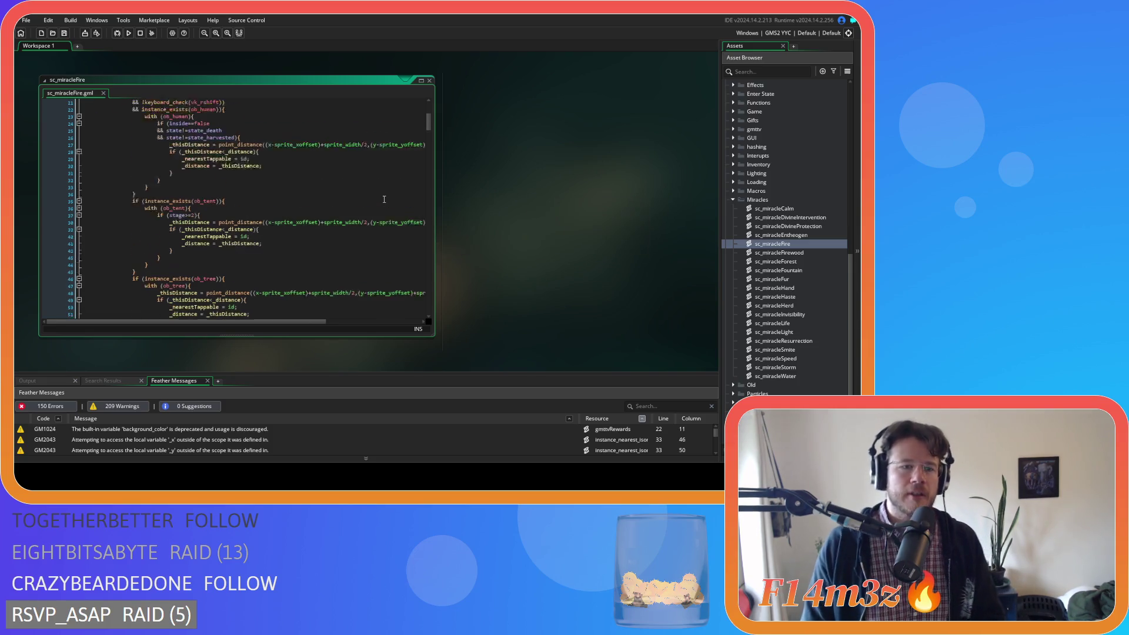
scroll(384, 200, up, 6)
scroll(384, 199, down, 9)
scroll(384, 199, down, 20)
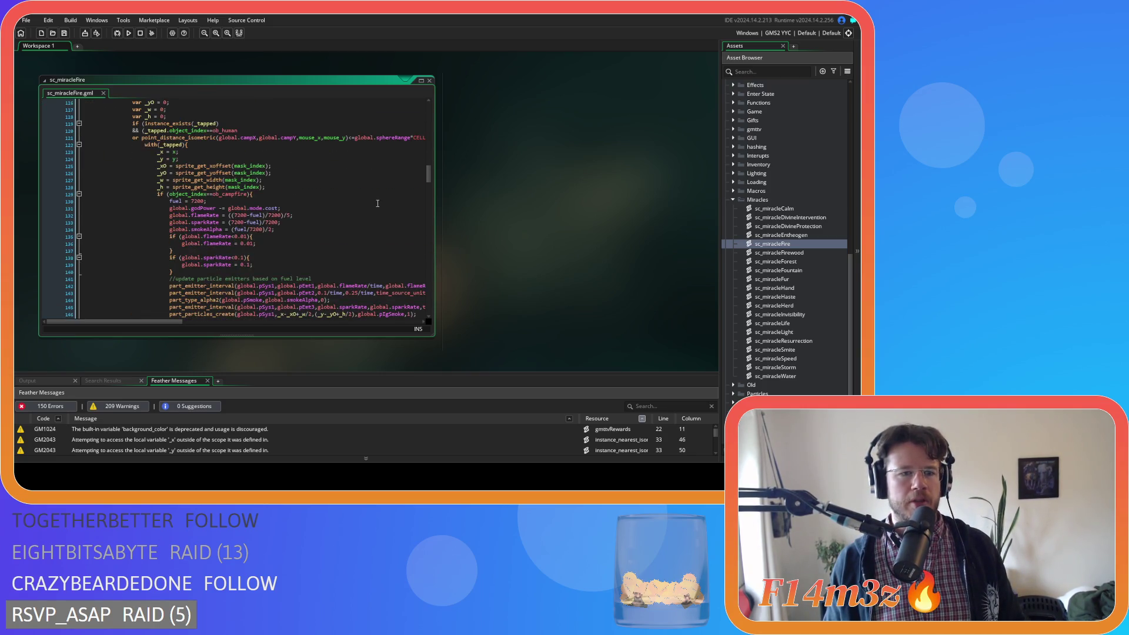
scroll(377, 203, down, 5)
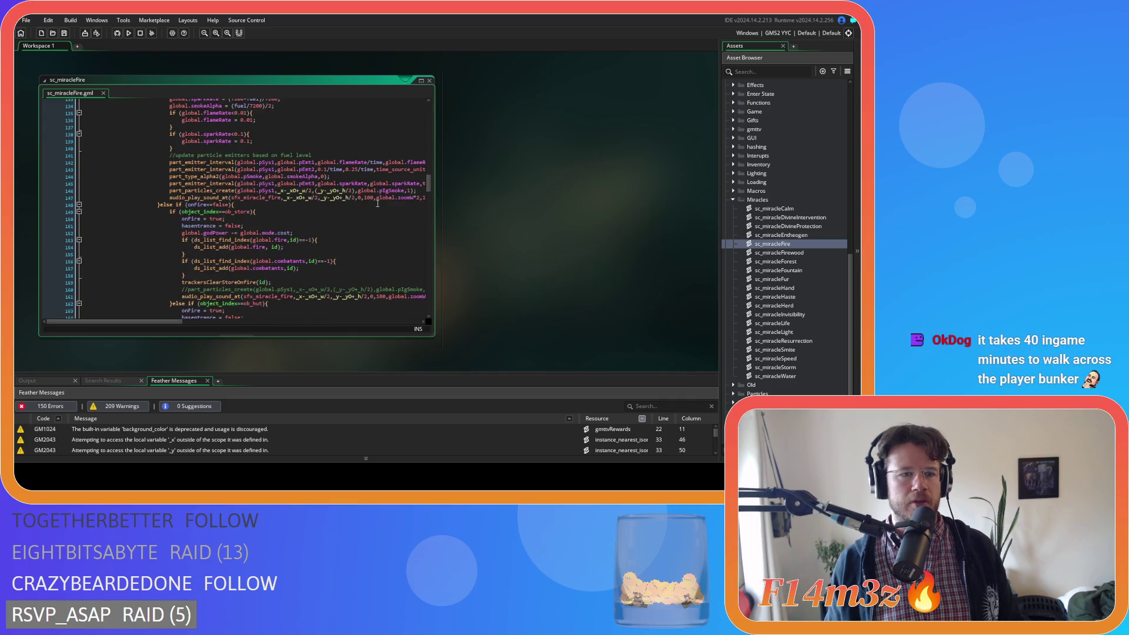
scroll(378, 204, down, 3)
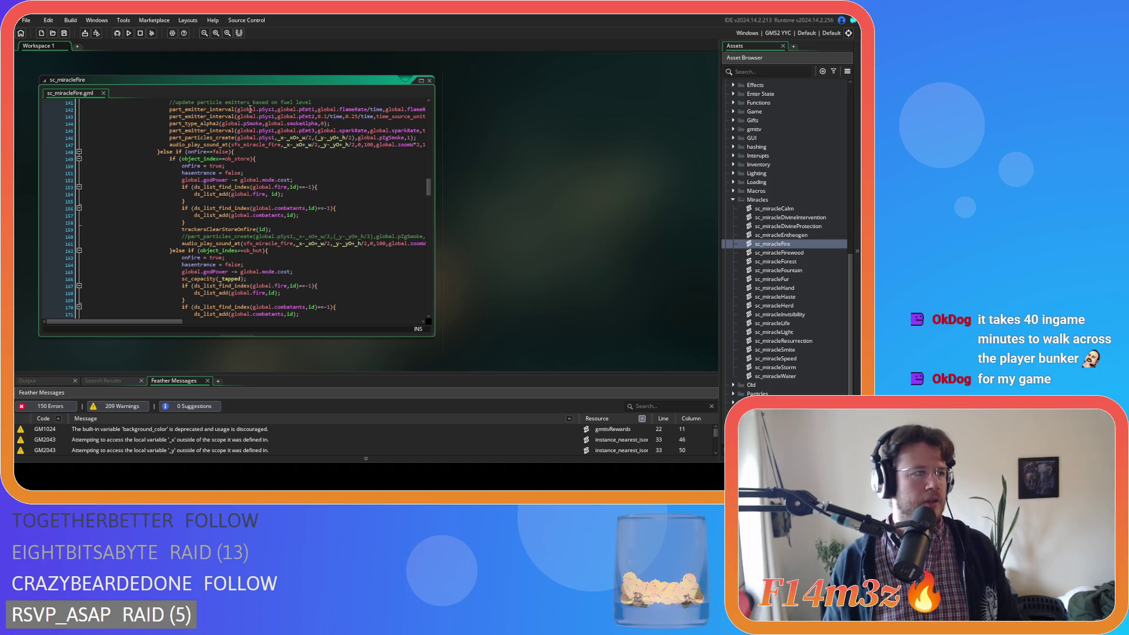
click(292, 224)
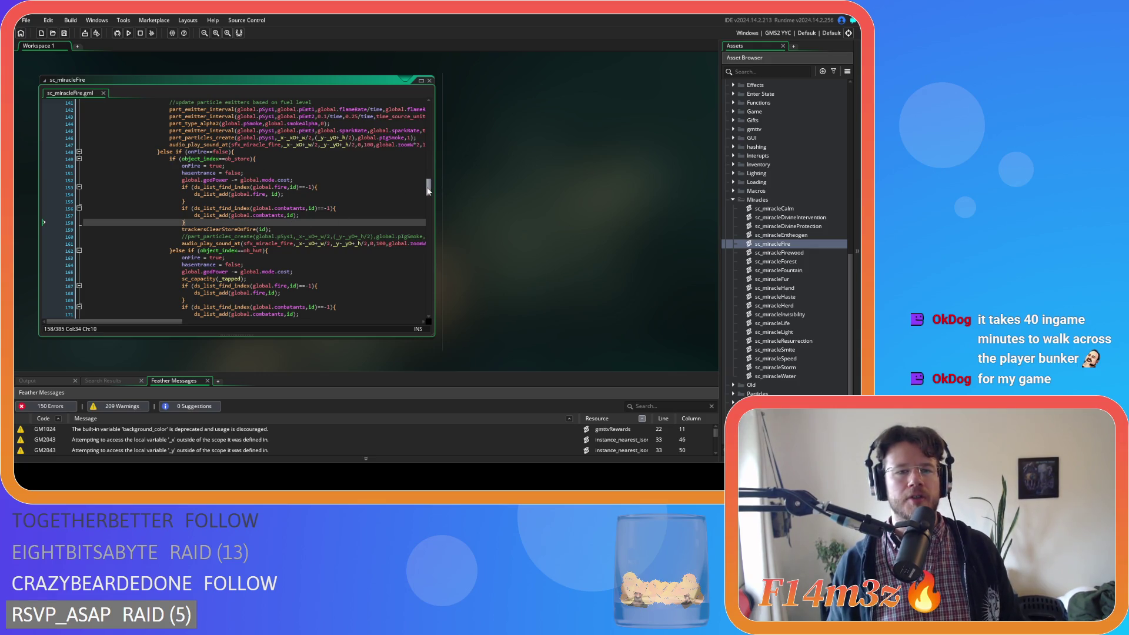
scroll(196, 200, up, 10)
scroll(197, 199, up, 12)
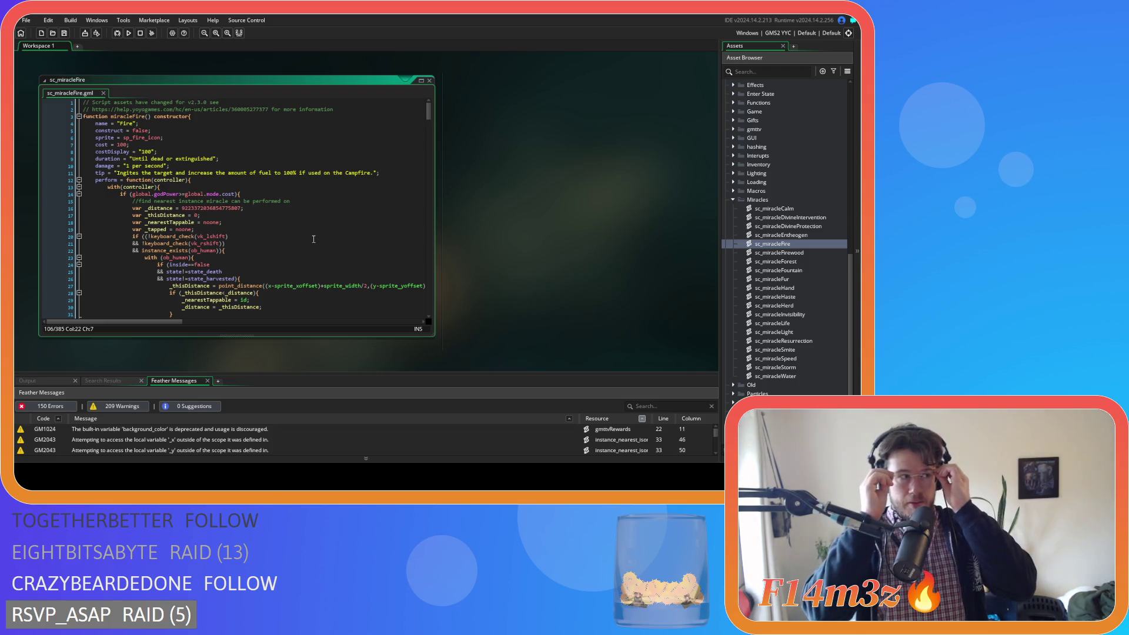
click(313, 239)
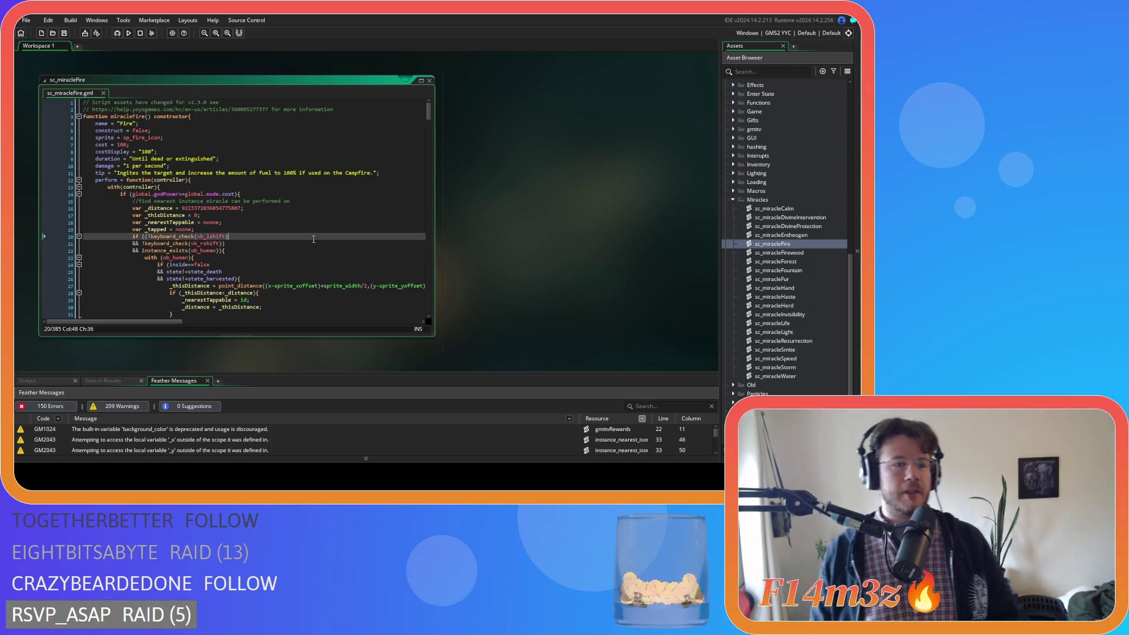
click(324, 183)
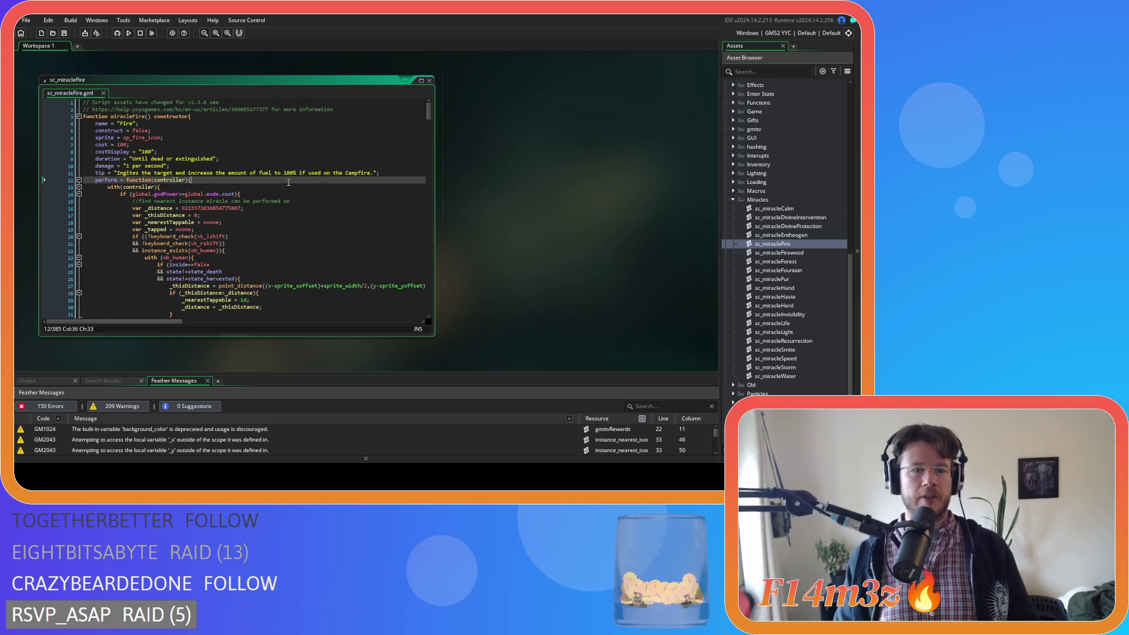
scroll(276, 194, down, 10)
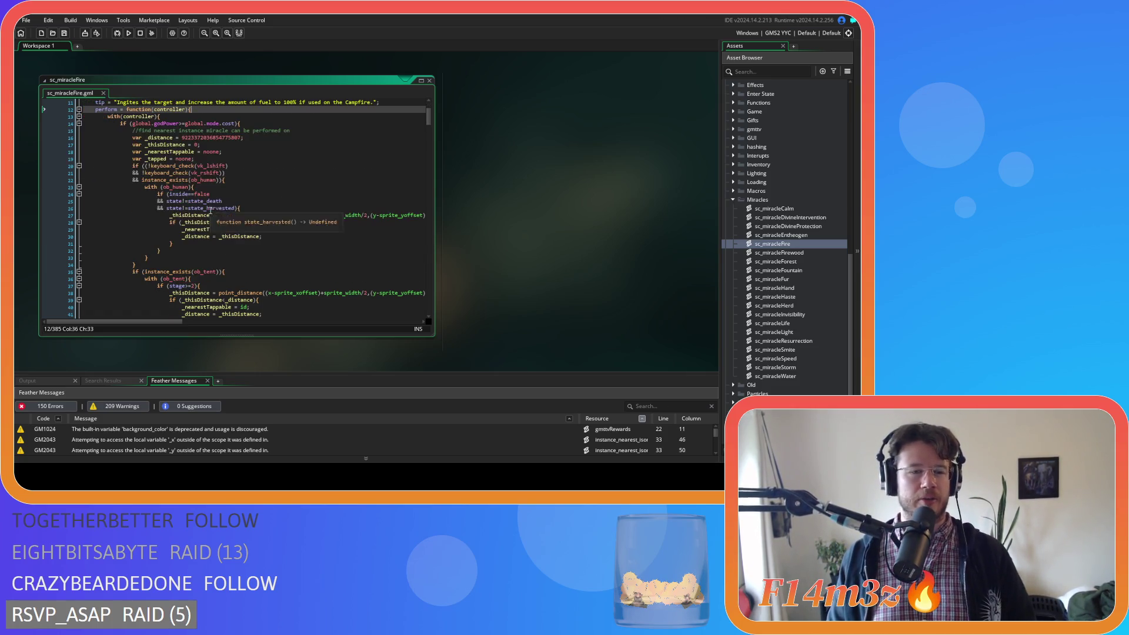
scroll(254, 214, down, 9)
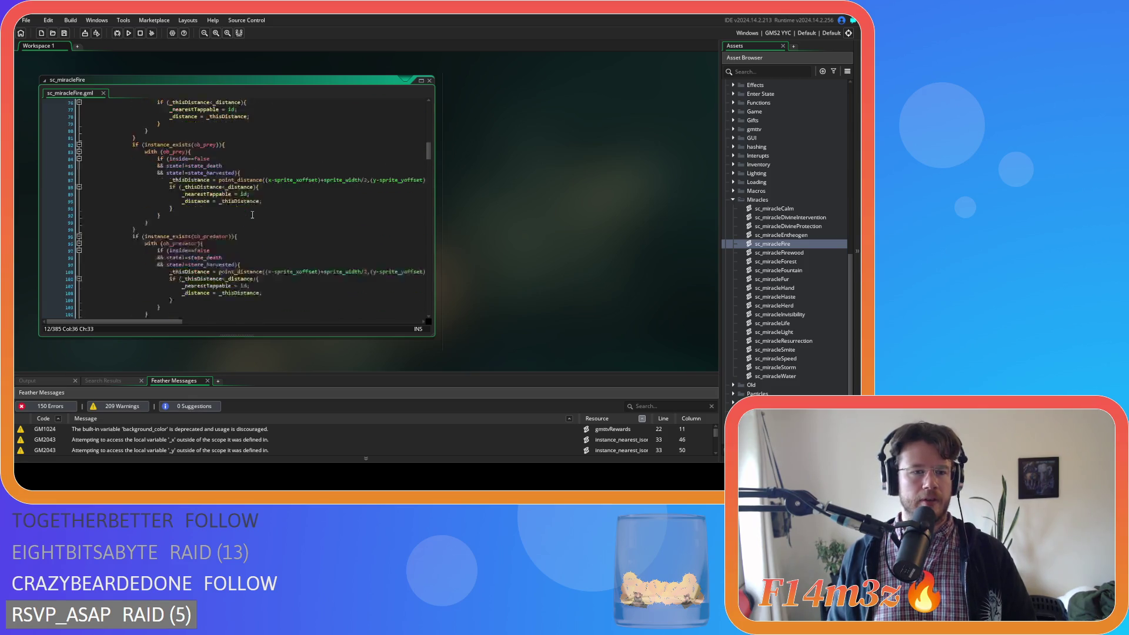
scroll(252, 215, down, 10)
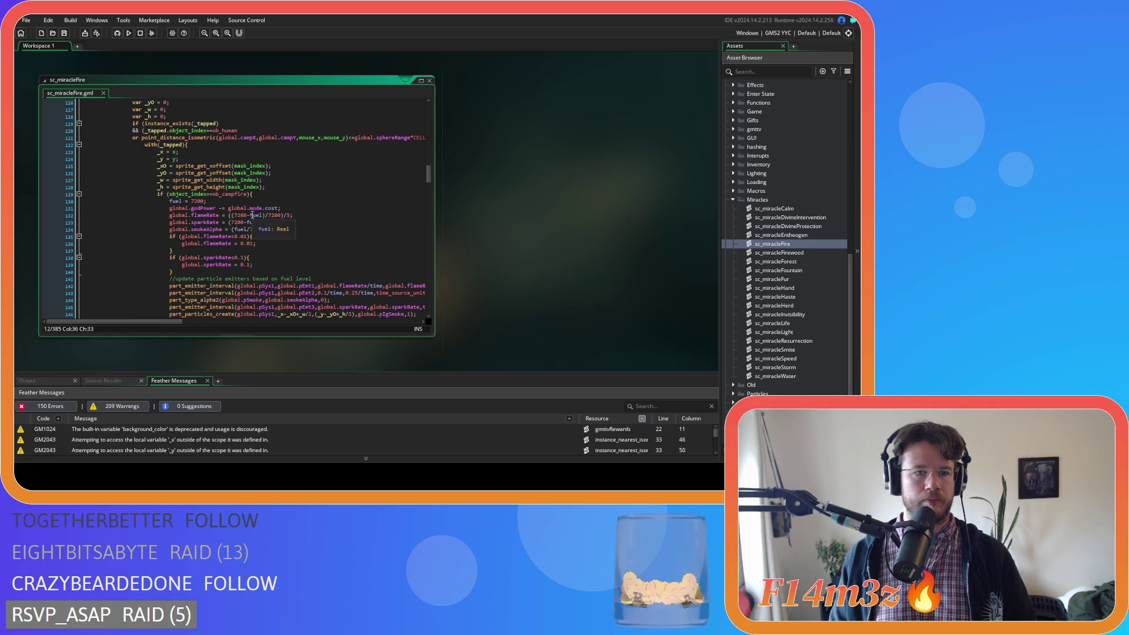
scroll(253, 215, up, 2)
scroll(252, 215, down, 3)
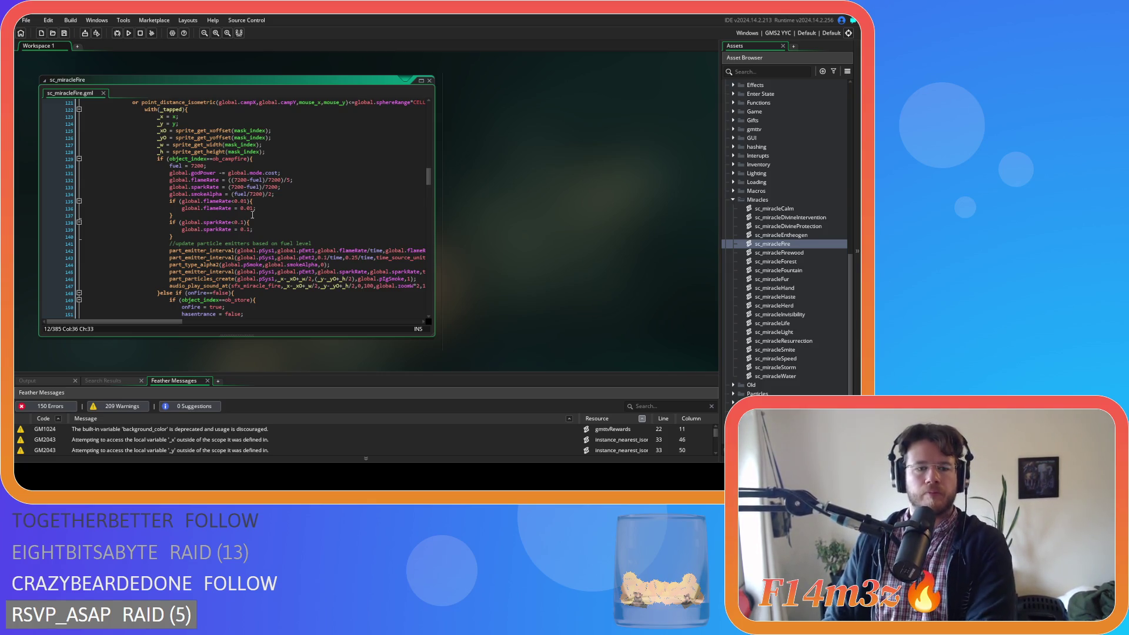
scroll(252, 215, down, 5)
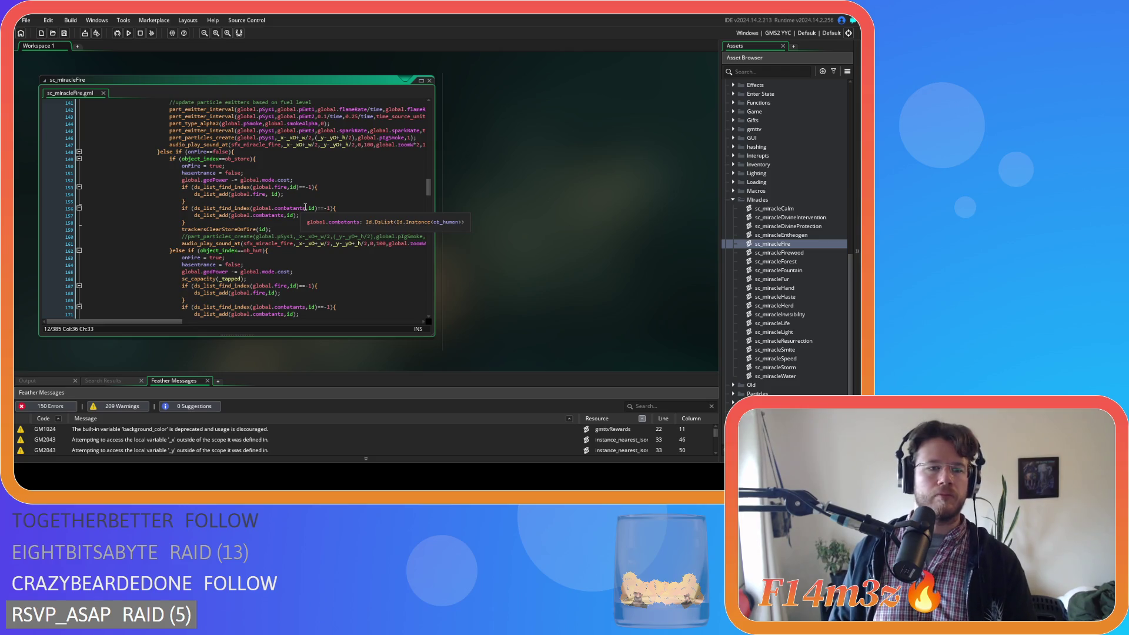
mouse_move(430, 189)
mouse_down()
mouse_move(440, 135)
mouse_move(429, 185)
mouse_up()
mouse_move(429, 184)
mouse_down()
mouse_move(427, 225)
mouse_move(424, 109)
mouse_up()
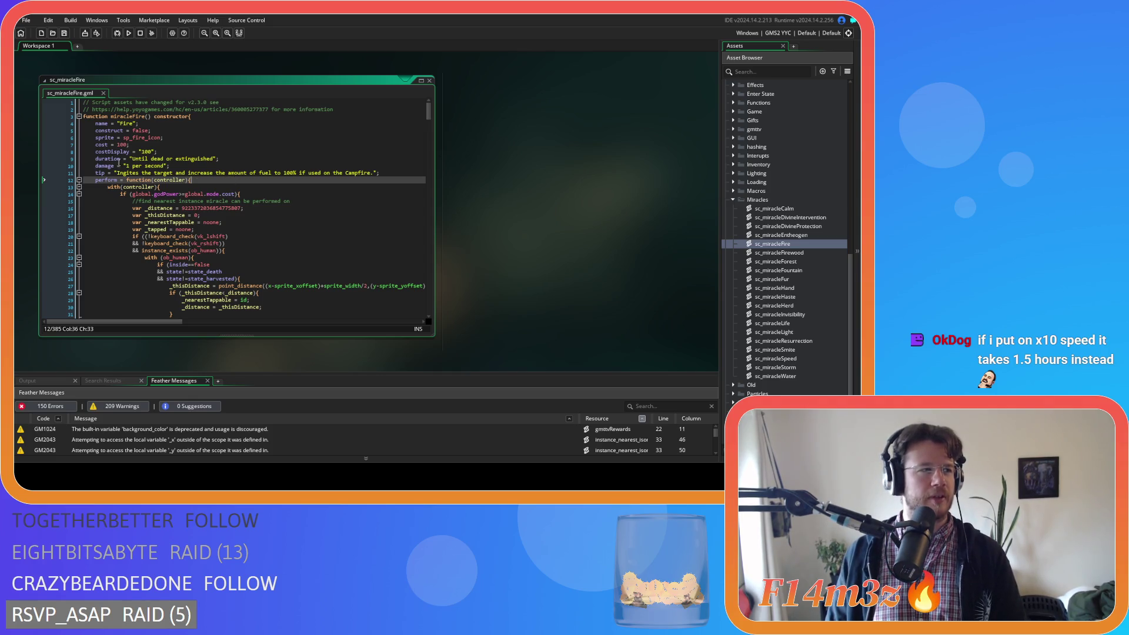
key(Up)
key(Up)
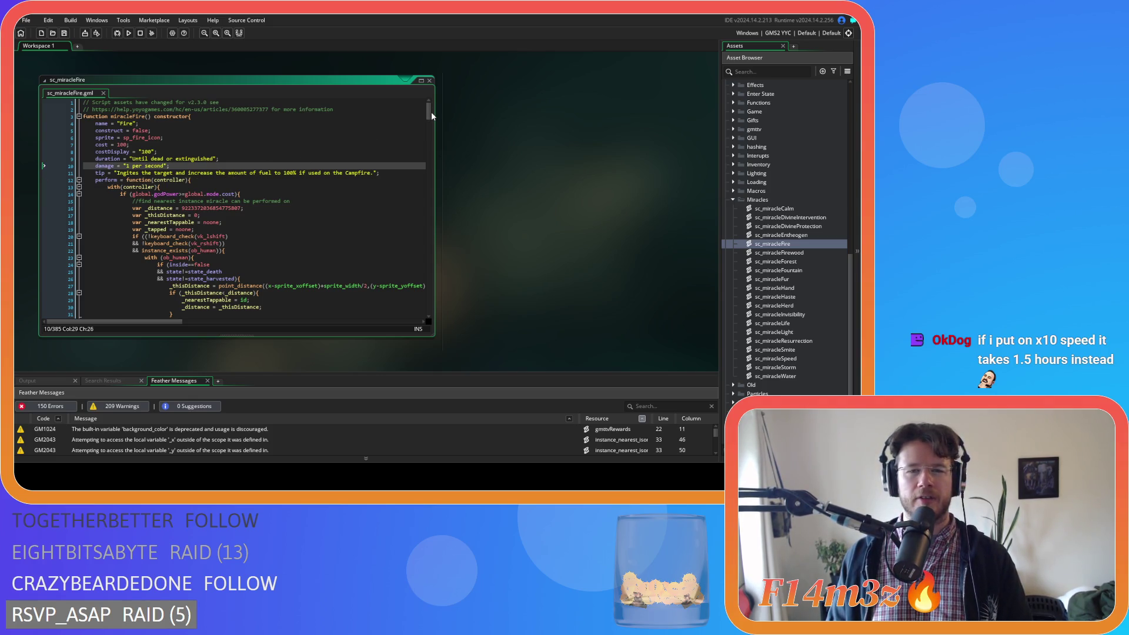
mouse_move(430, 112)
mouse_down()
mouse_move(415, 195)
mouse_move(393, 143)
mouse_move(383, 182)
mouse_move(390, 191)
mouse_move(404, 111)
mouse_up()
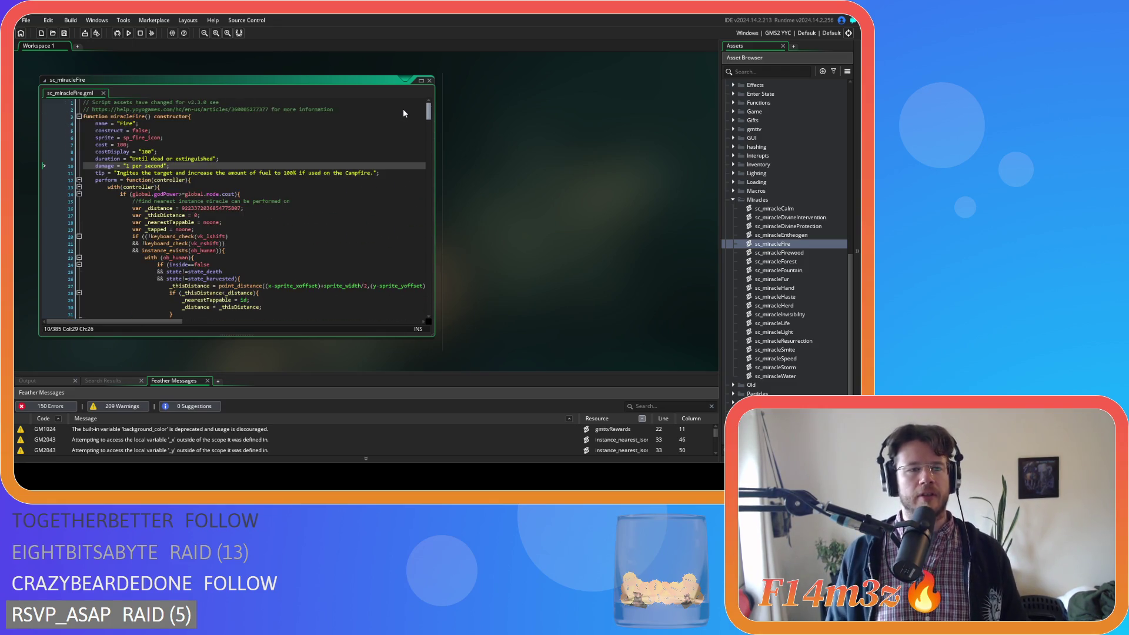
scroll(401, 110, down, 5)
scroll(397, 121, up, 3)
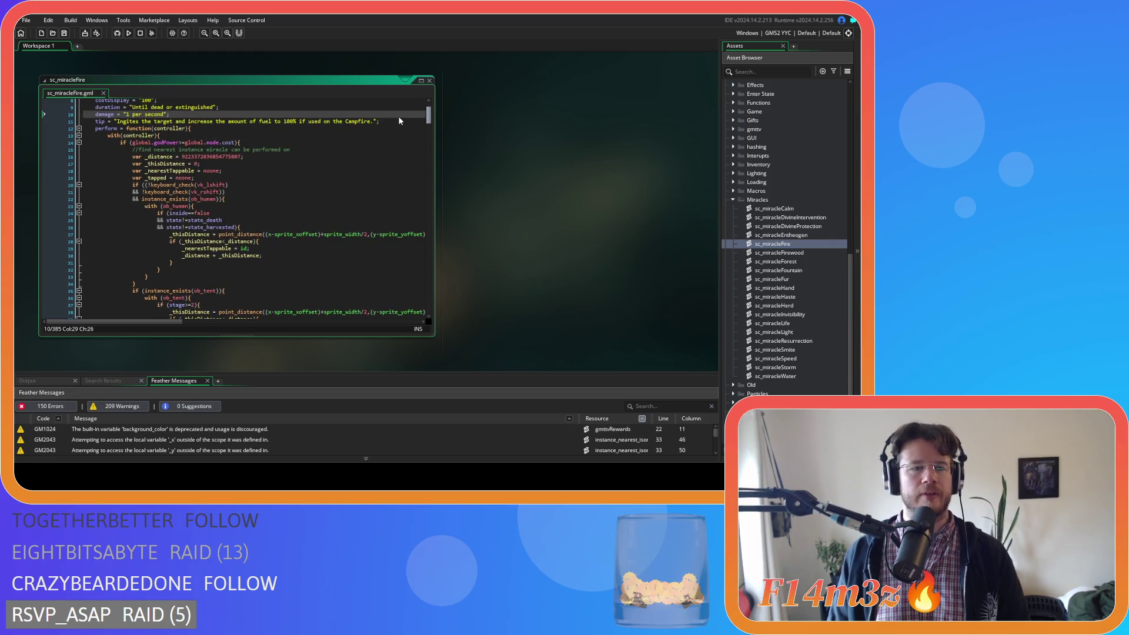
scroll(284, 206, down, 3)
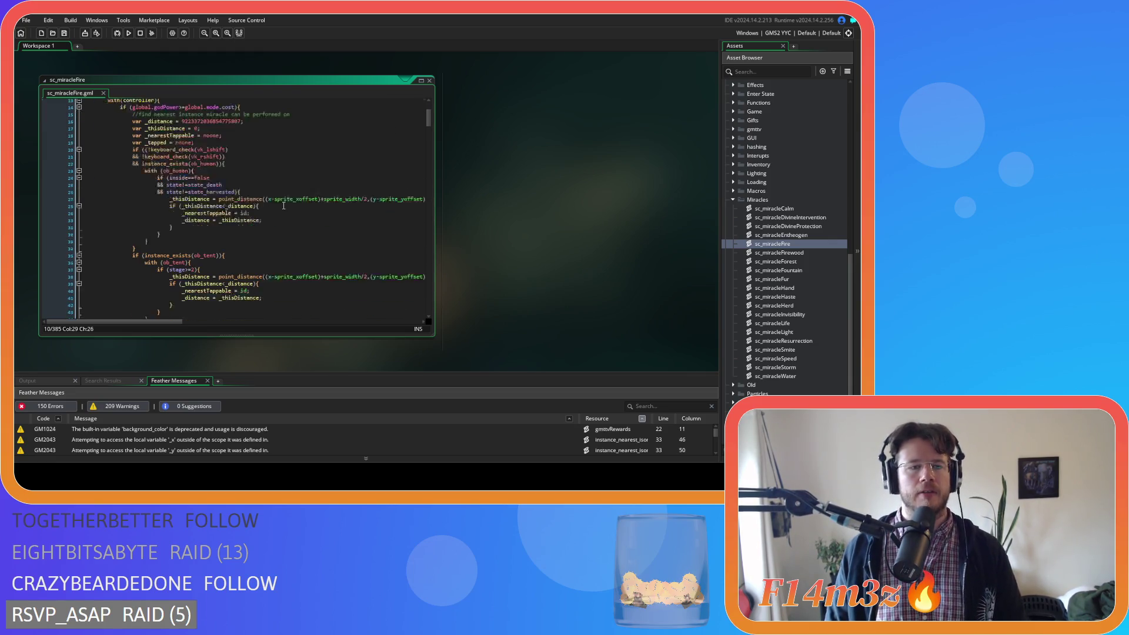
scroll(283, 205, down, 4)
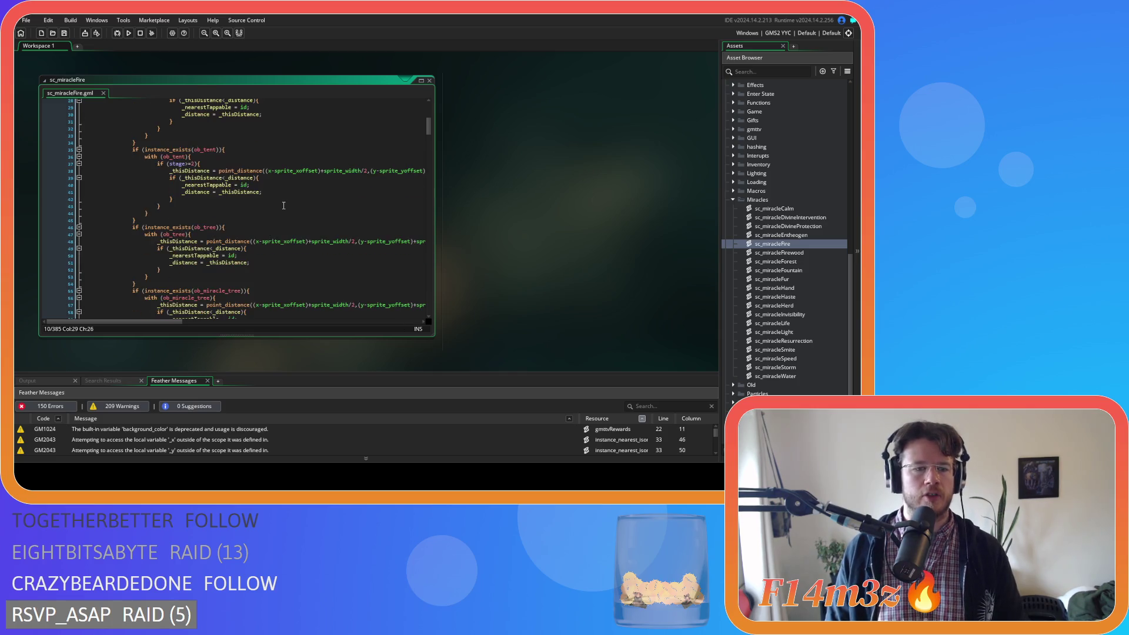
scroll(283, 205, down, 4)
scroll(283, 206, down, 2)
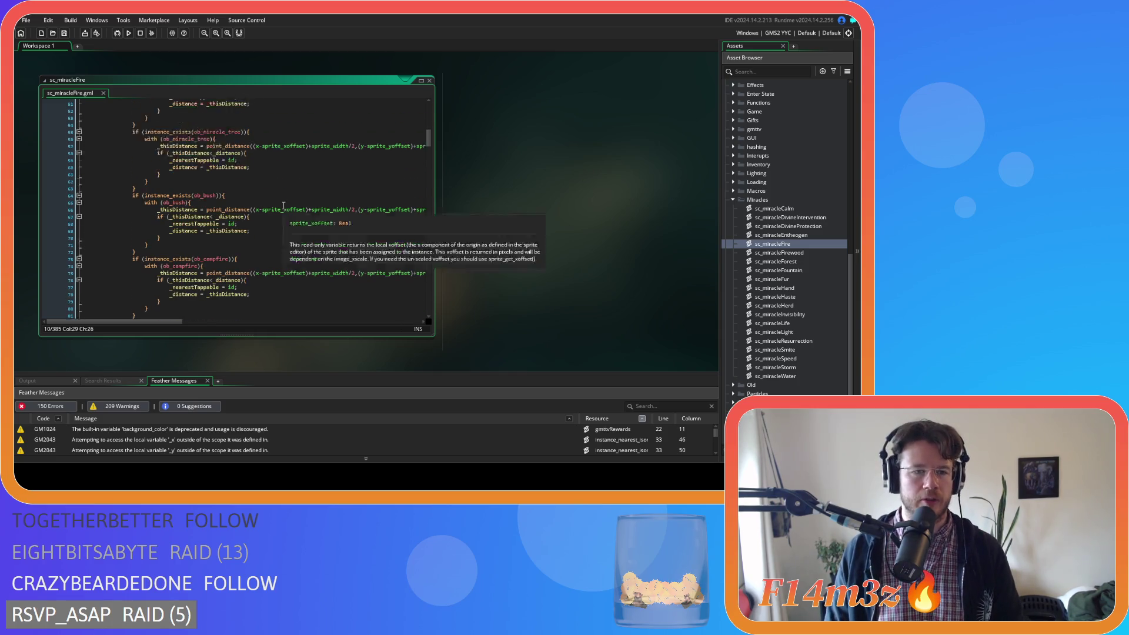
click(262, 161)
scroll(262, 164, down, 9)
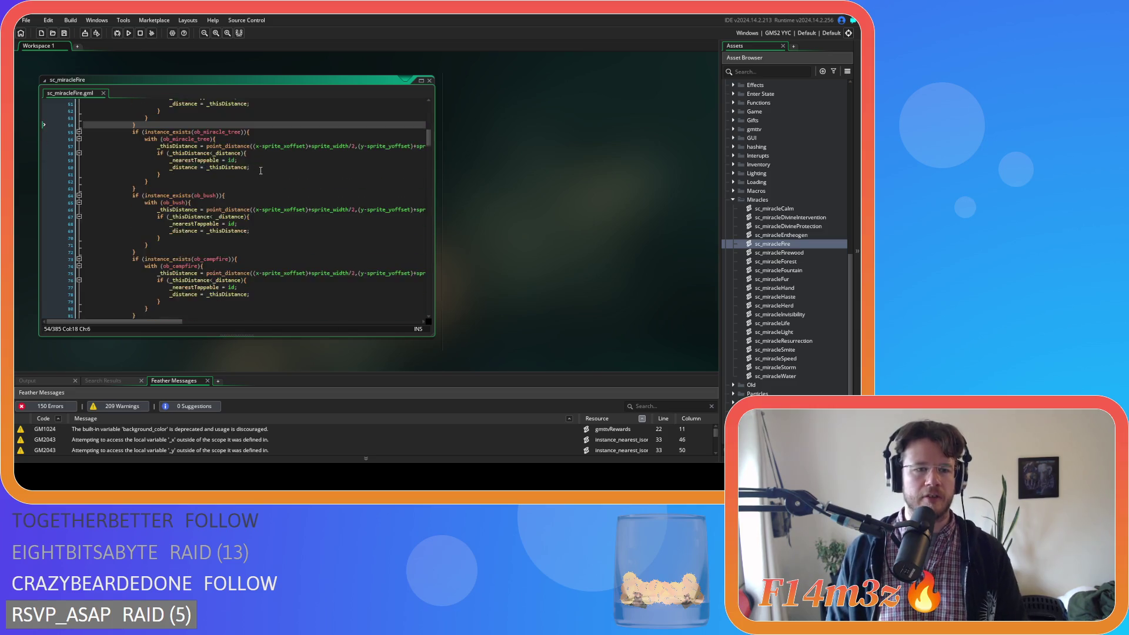
scroll(259, 172, down, 3)
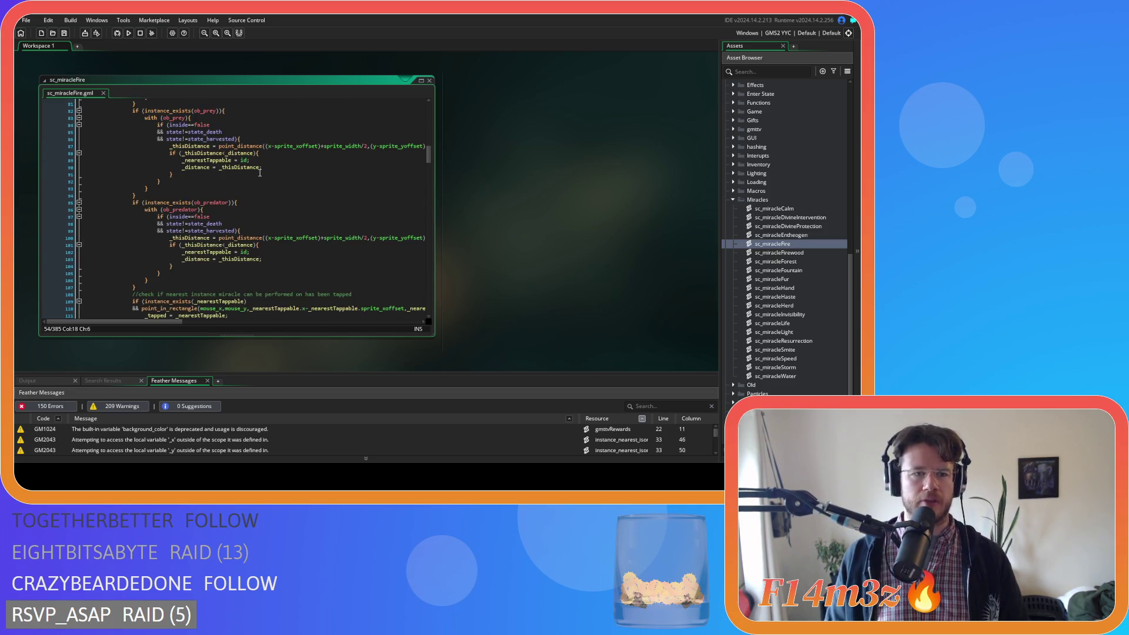
scroll(259, 172, down, 12)
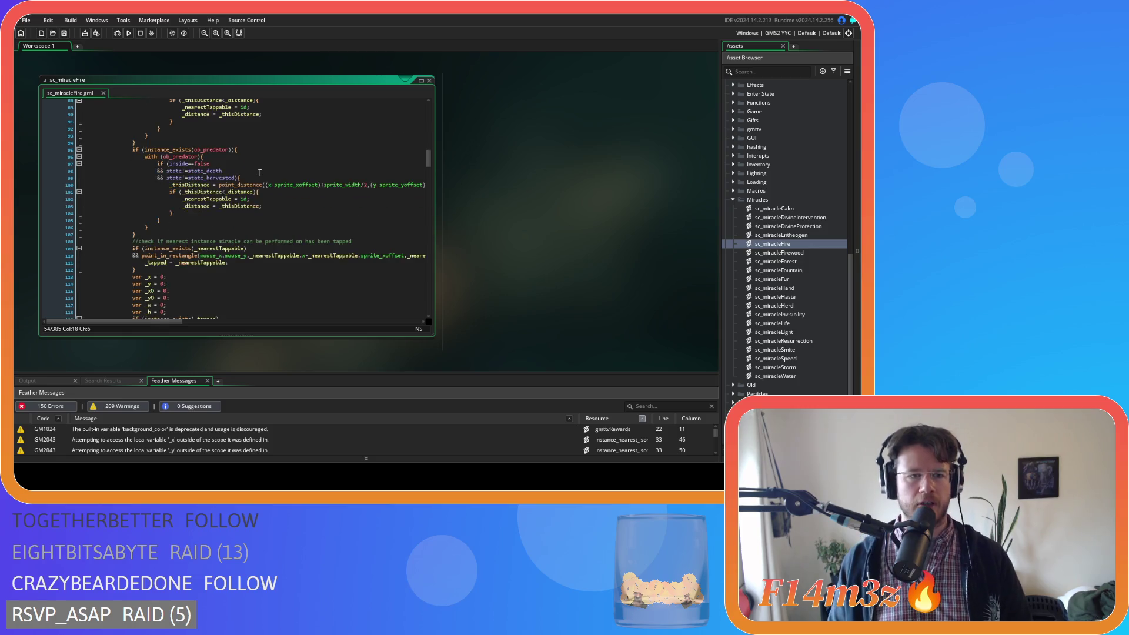
scroll(260, 172, down, 2)
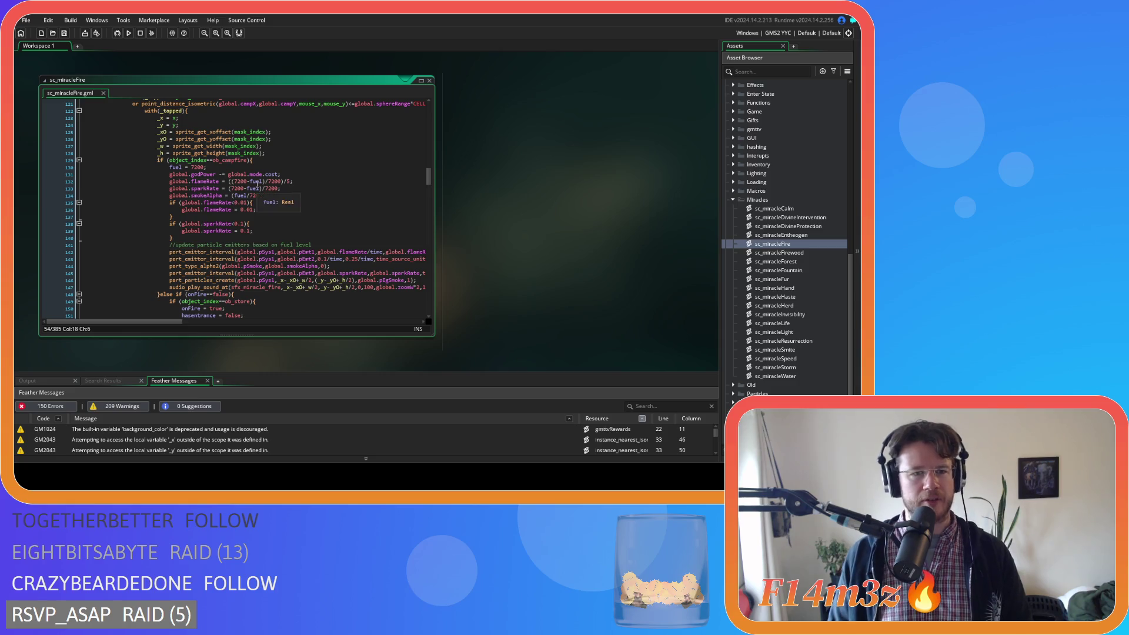
scroll(259, 200, down, 3)
click(258, 240)
scroll(271, 236, up, 5)
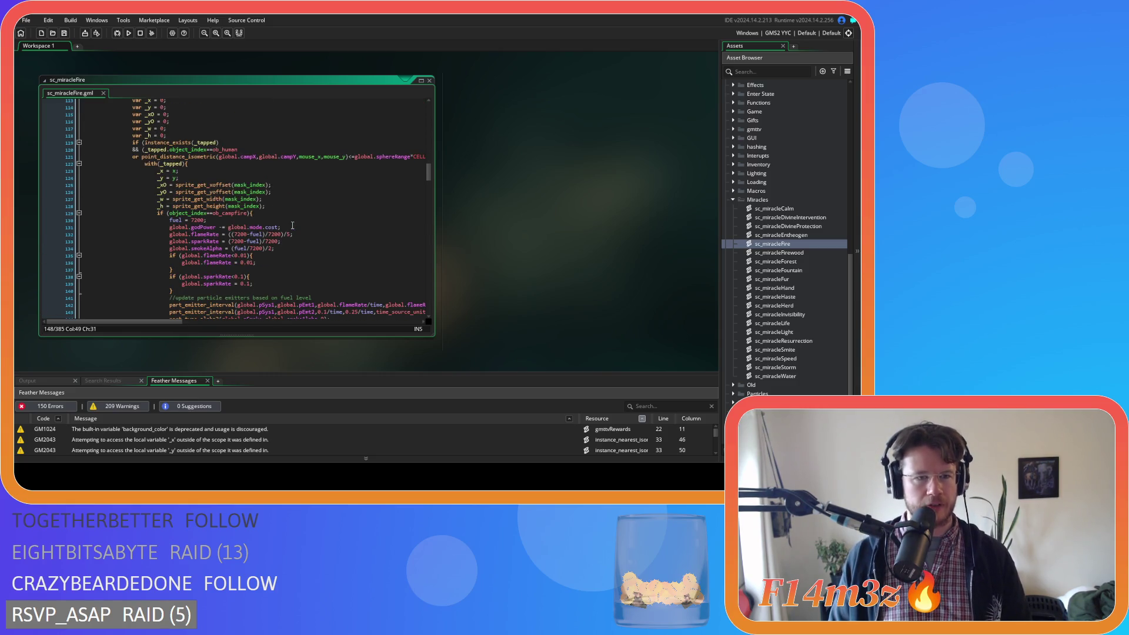
scroll(292, 225, down, 3)
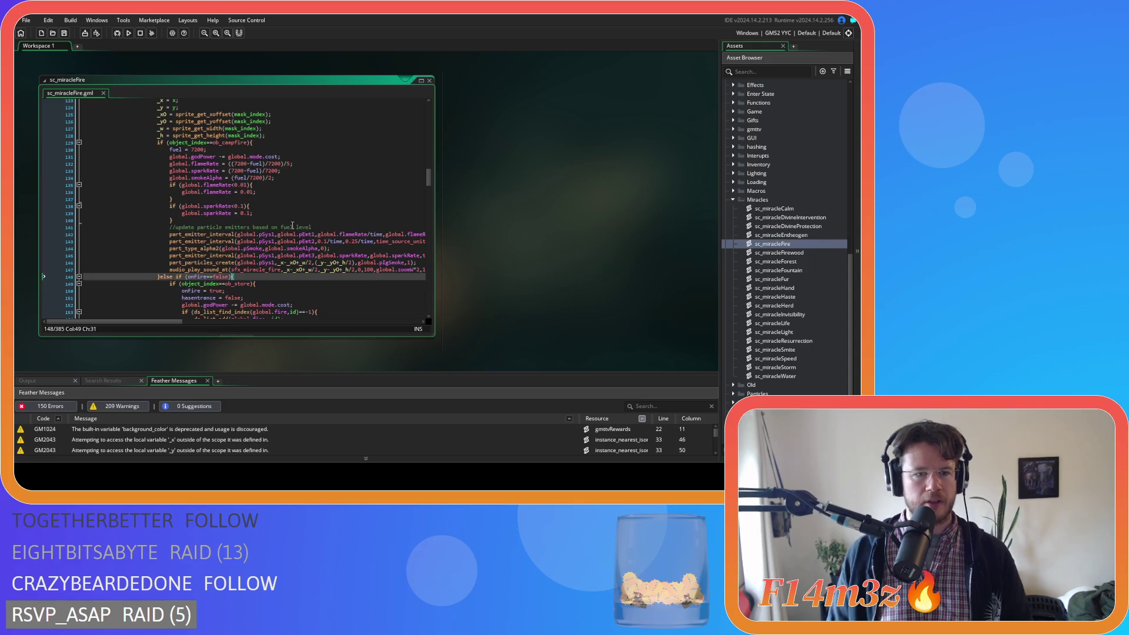
scroll(292, 225, up, 3)
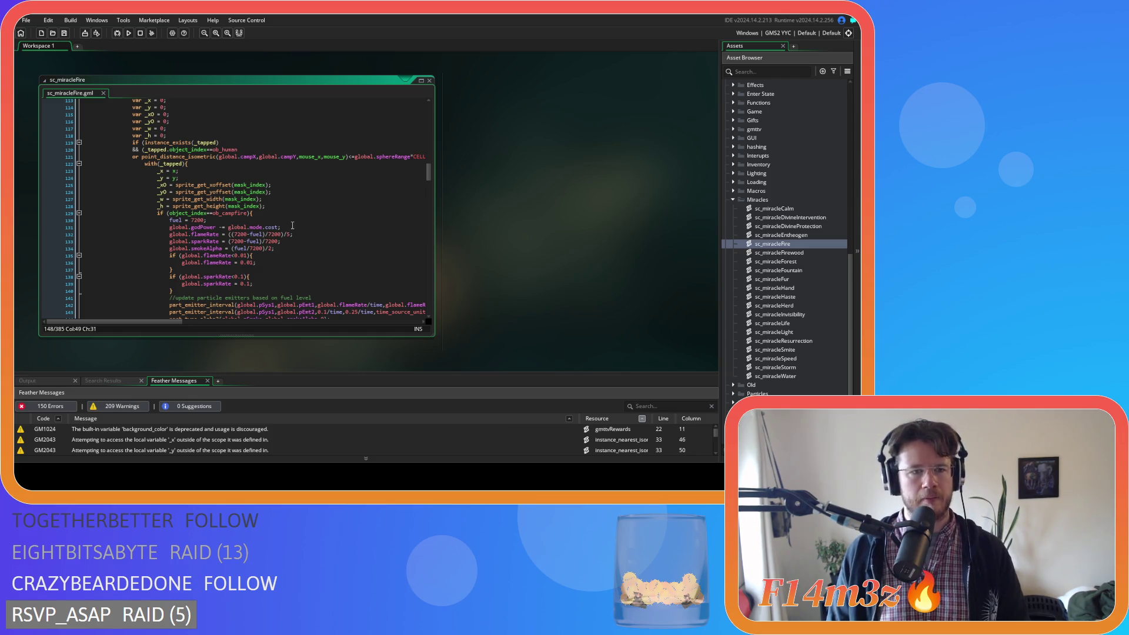
scroll(292, 225, down, 4)
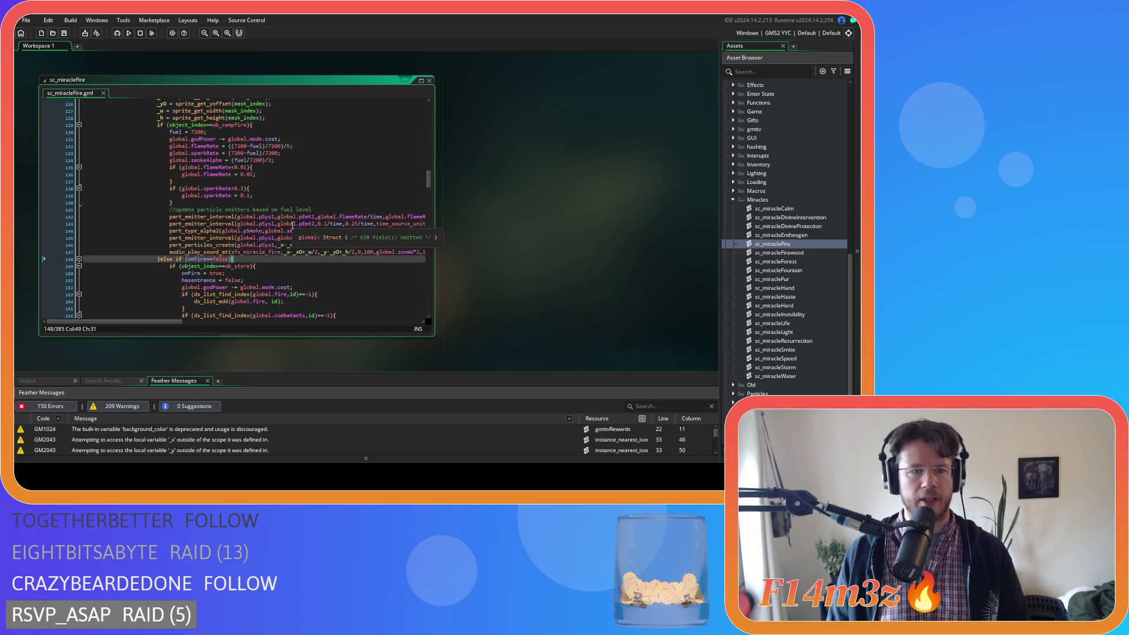
scroll(292, 225, up, 3)
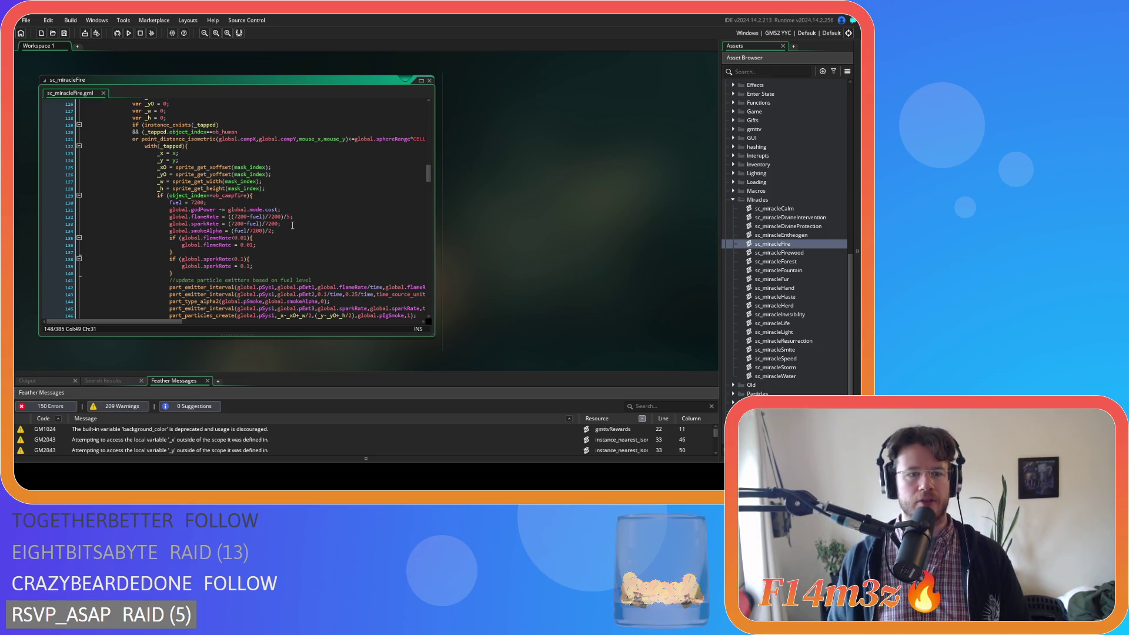
scroll(293, 225, down, 3)
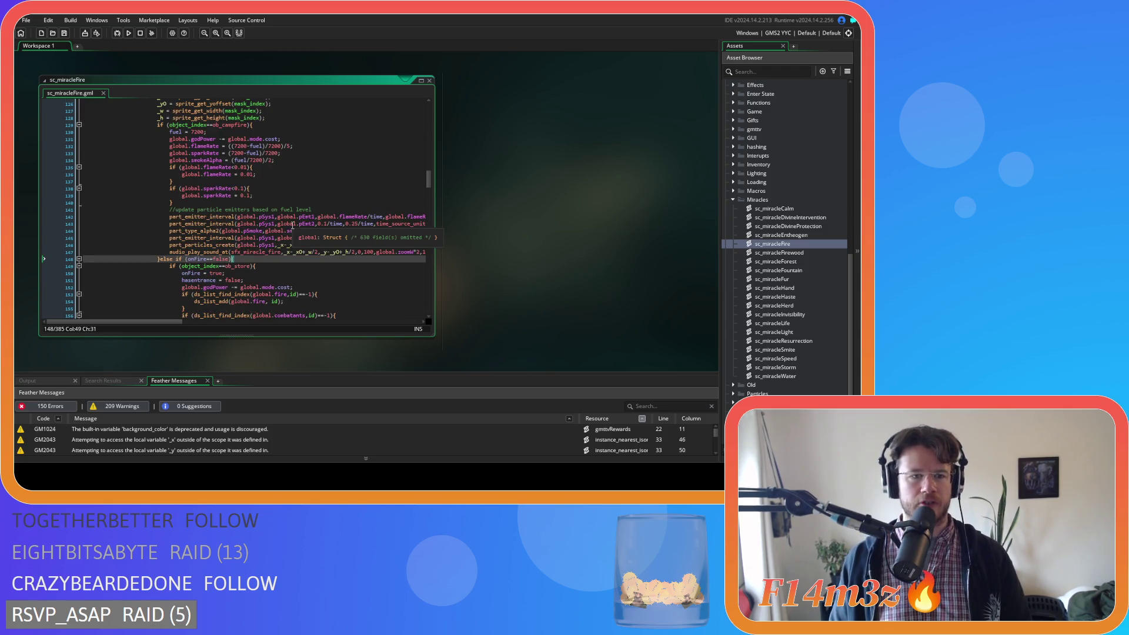
scroll(292, 226, up, 3)
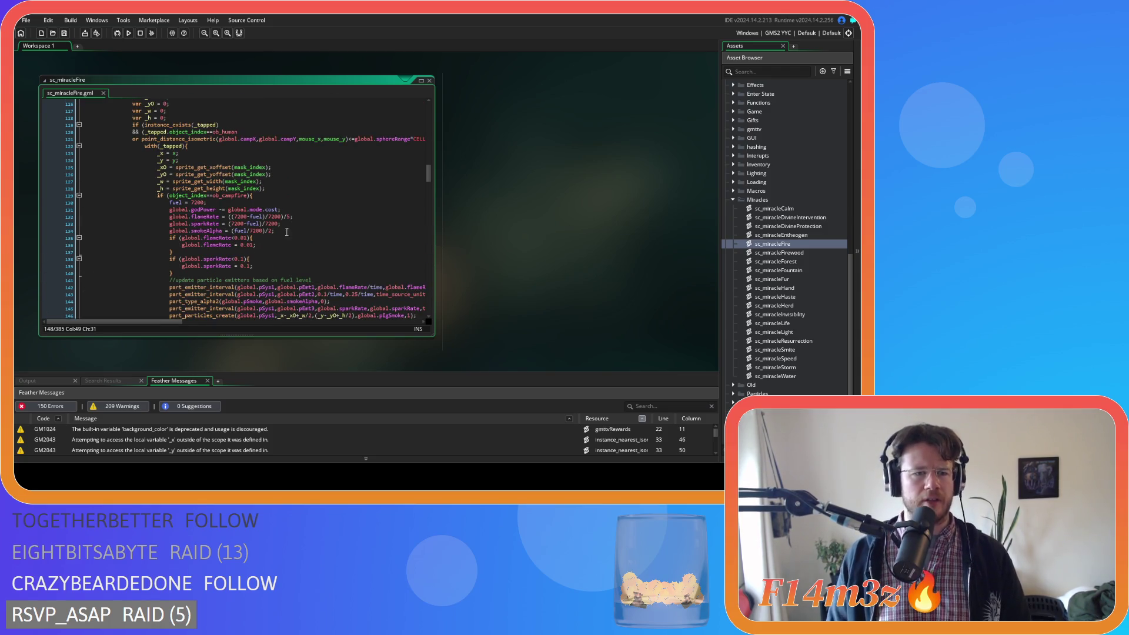
scroll(192, 270, down, 2)
key(Home)
scroll(192, 269, up, 2)
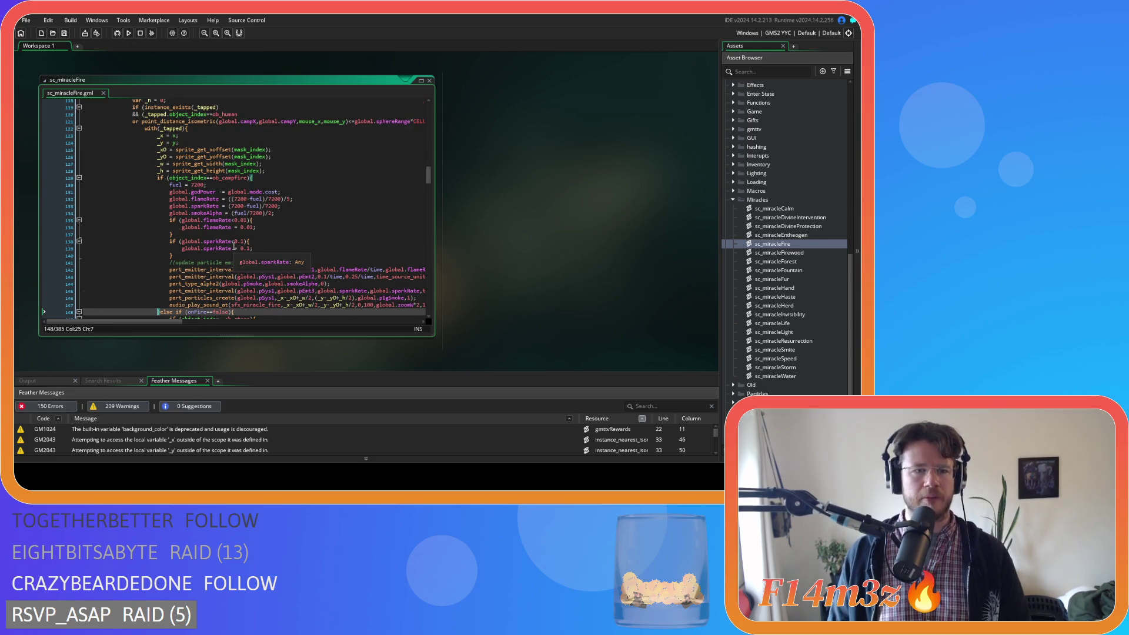
scroll(233, 246, down, 5)
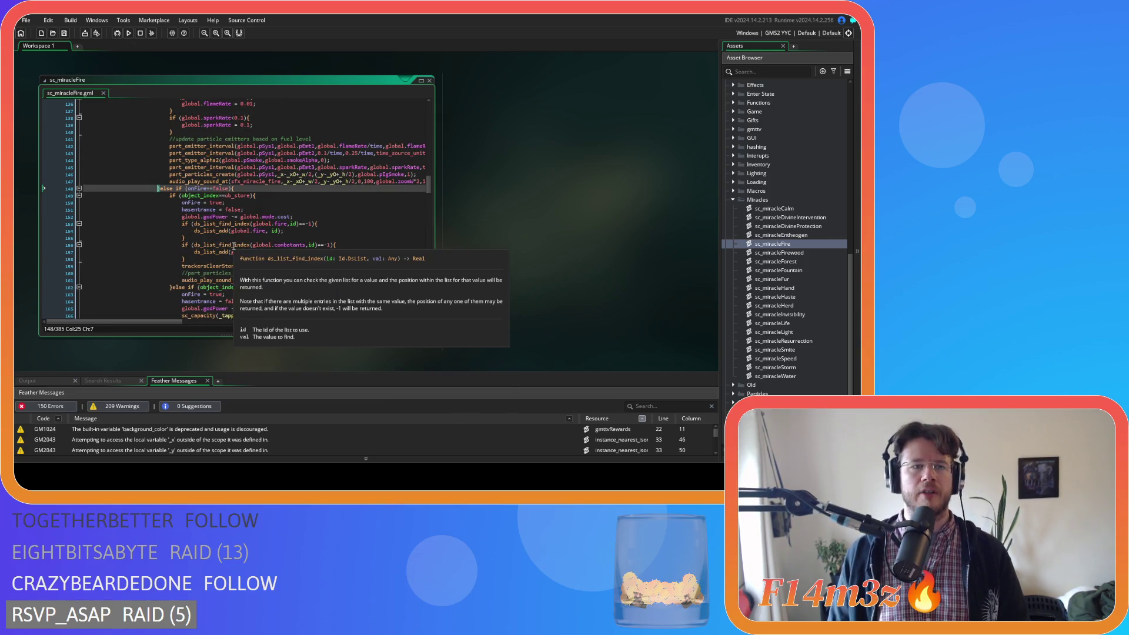
click(198, 189)
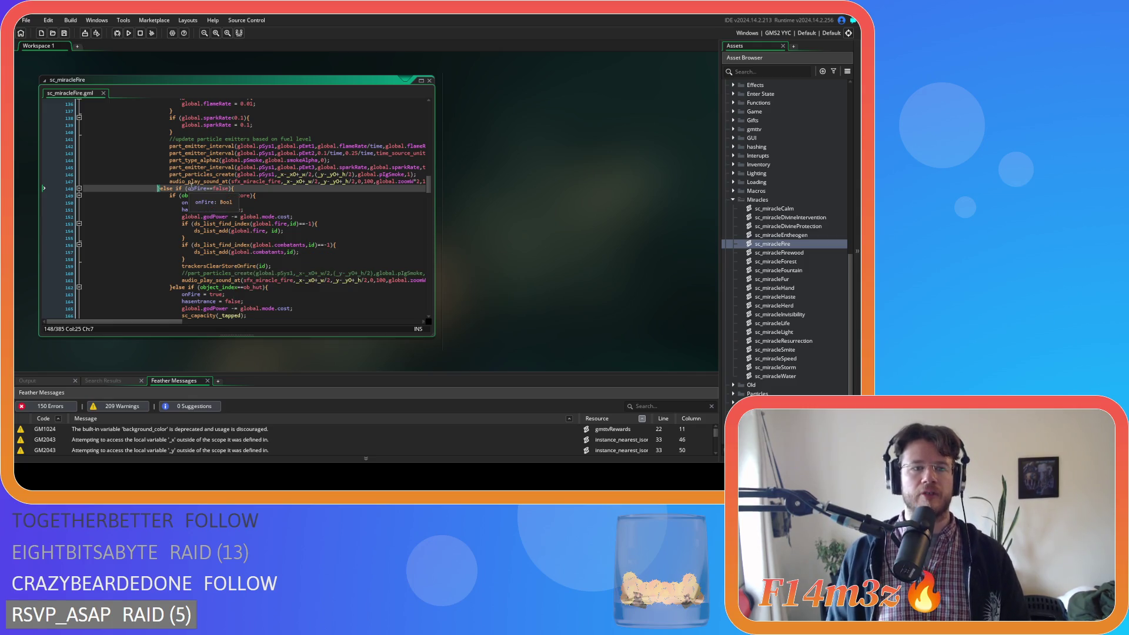
click(215, 189)
scroll(373, 203, down, 7)
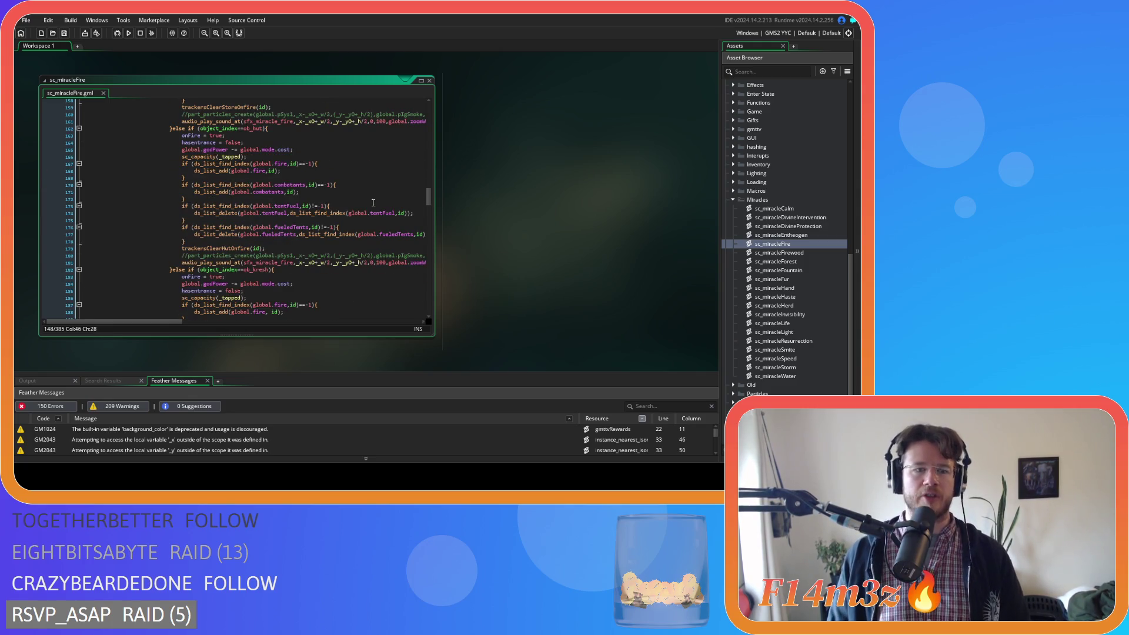
scroll(357, 232, down, 20)
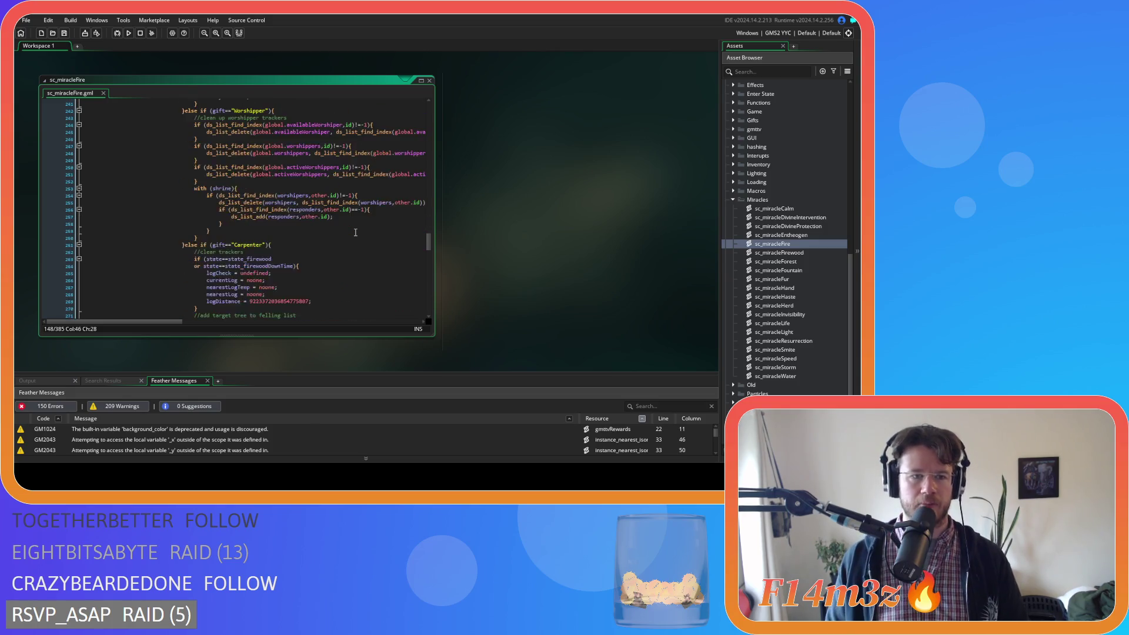
scroll(356, 233, down, 20)
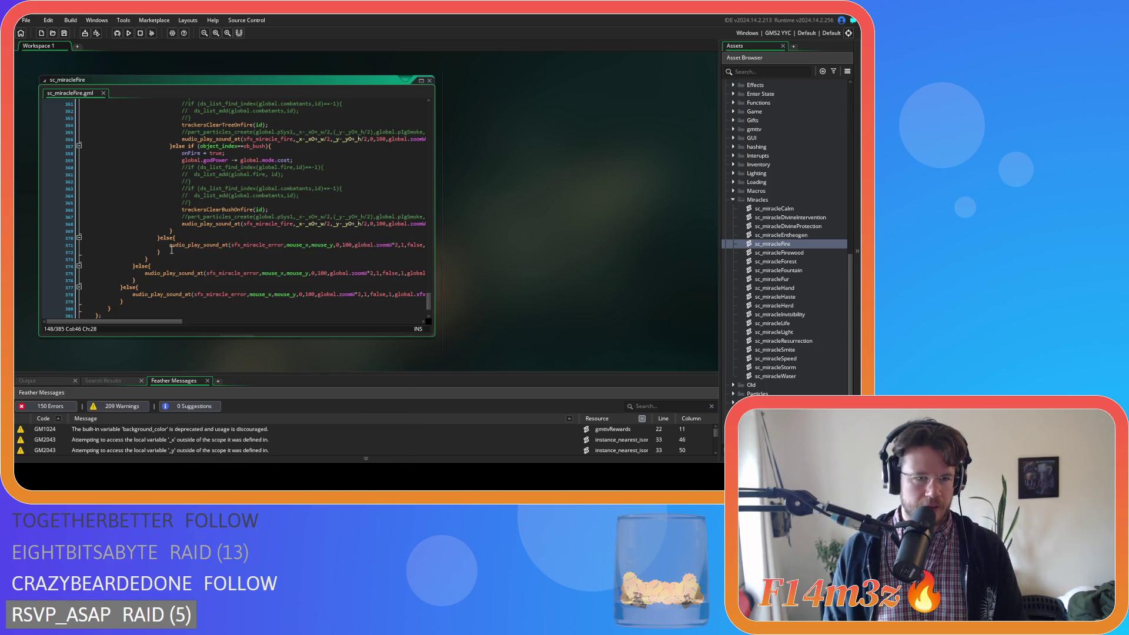
click(159, 238)
mouse_move(425, 304)
mouse_down()
mouse_move(411, 162)
mouse_move(373, 307)
mouse_up()
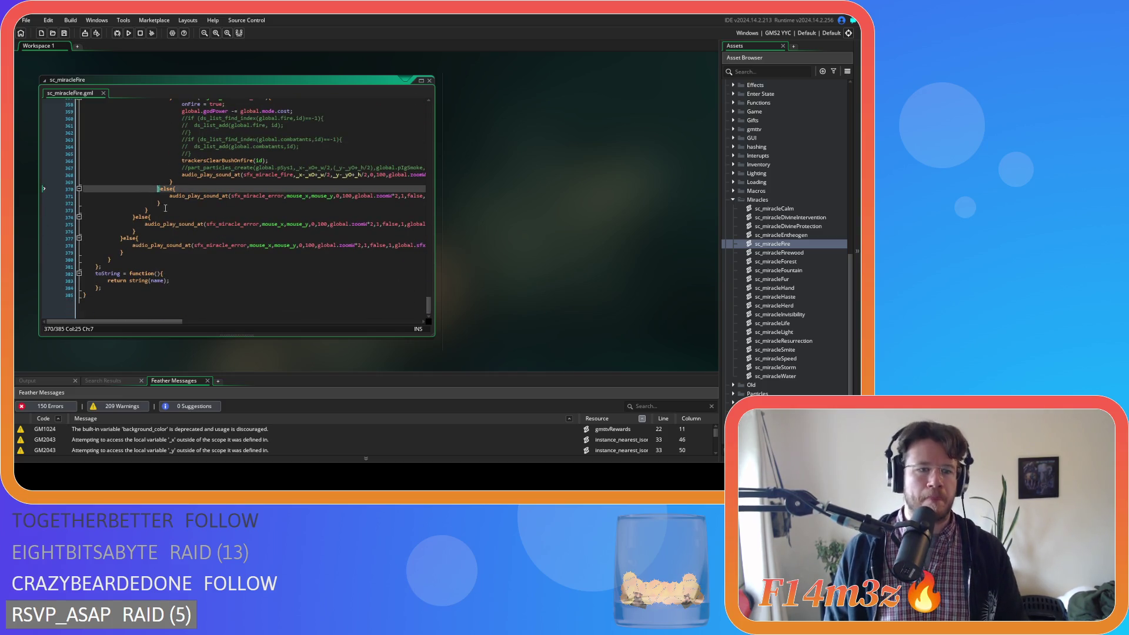
Delete the error-sound else branch at lines 370–372 and outdent the store branch.
click(167, 205)
scroll(167, 204, up, 1)
drag(167, 205, 86, 195)
key(BackSpace)
key(BackSpace)
mouse_move(176, 188)
mouse_down()
mouse_move(149, 179)
mouse_move(142, 94)
mouse_move(154, 80)
mouse_move(127, 84)
mouse_move(125, 214)
mouse_up()
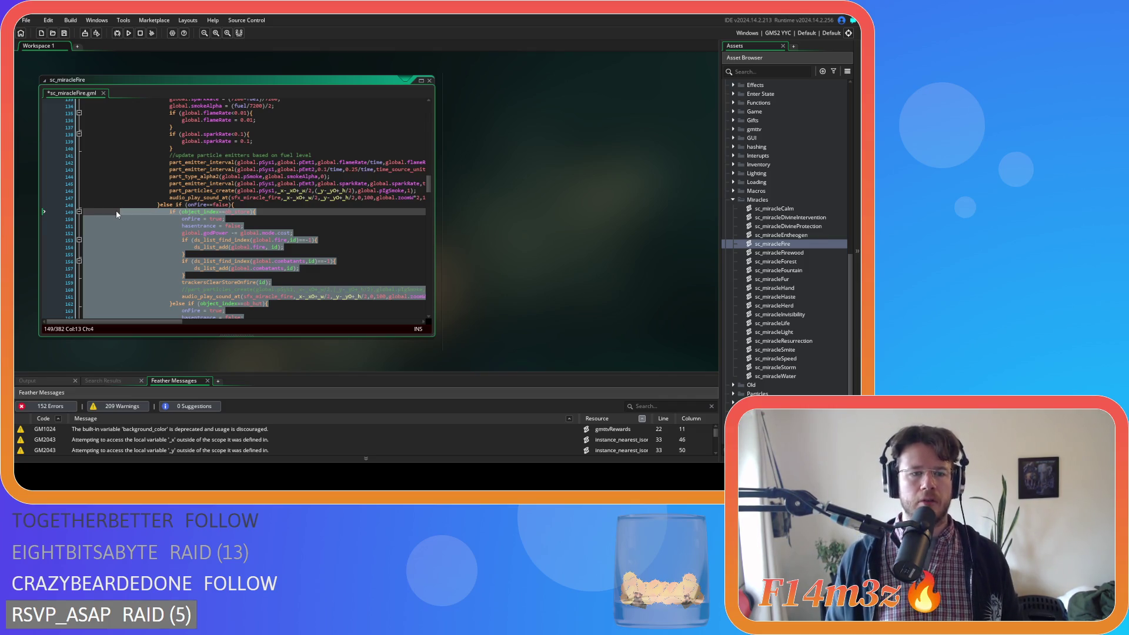
key(shift+Tab)
click(77, 207)
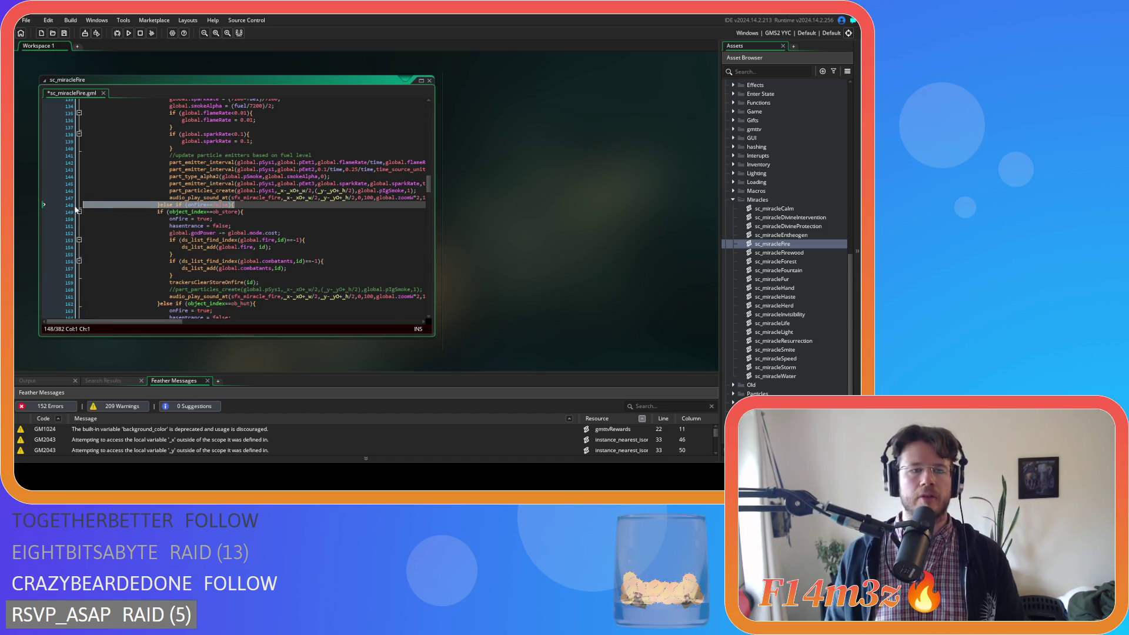
Remove the if (onFire==false){ wrapper so the store branch joins, then save.
scroll(113, 213, up, 2)
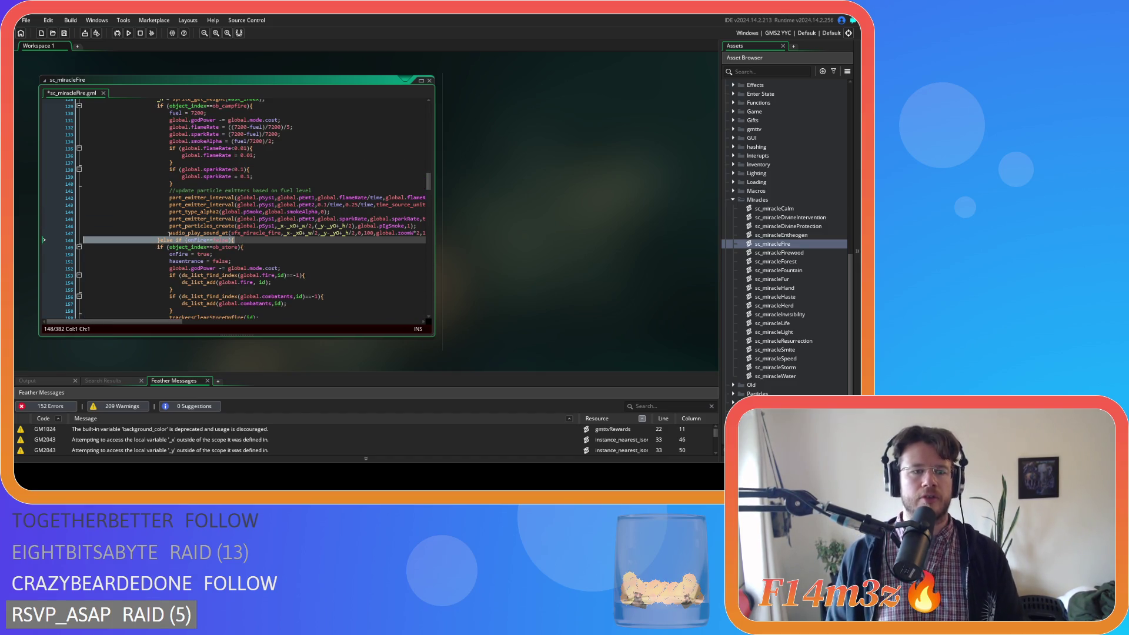
click(174, 241)
drag(174, 241, 158, 250)
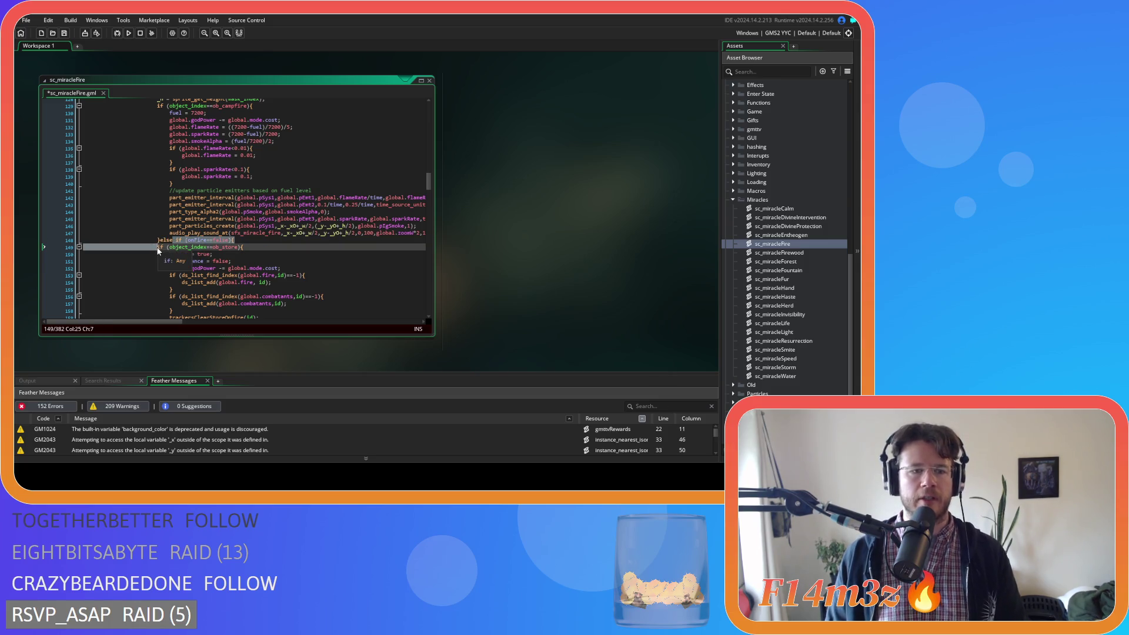
key(BackSpace)
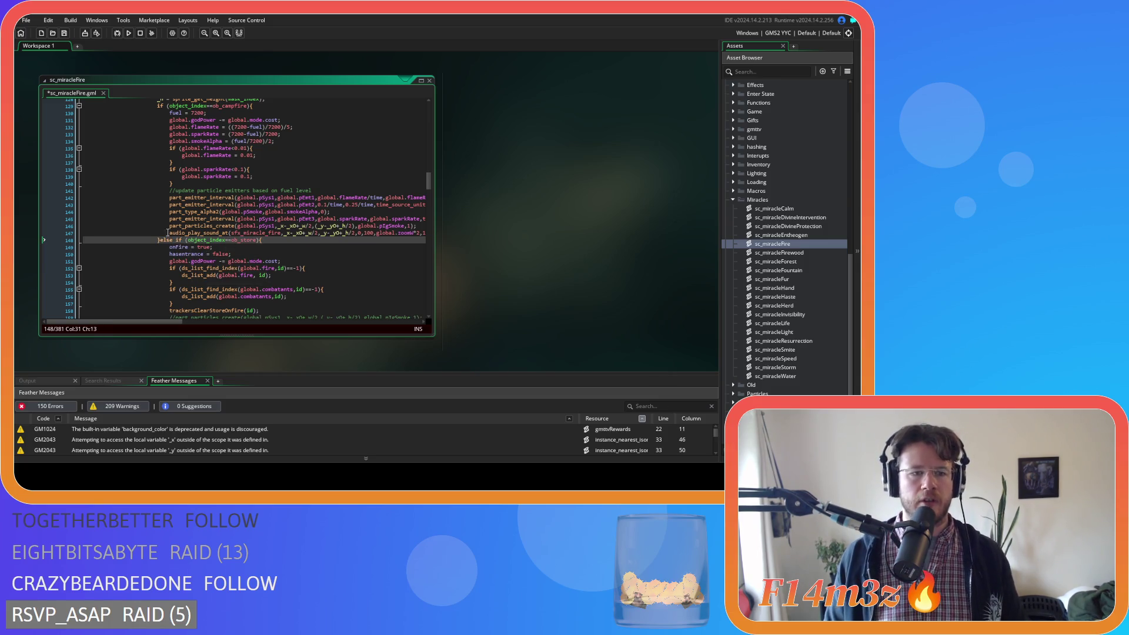
scroll(201, 229, up, 1)
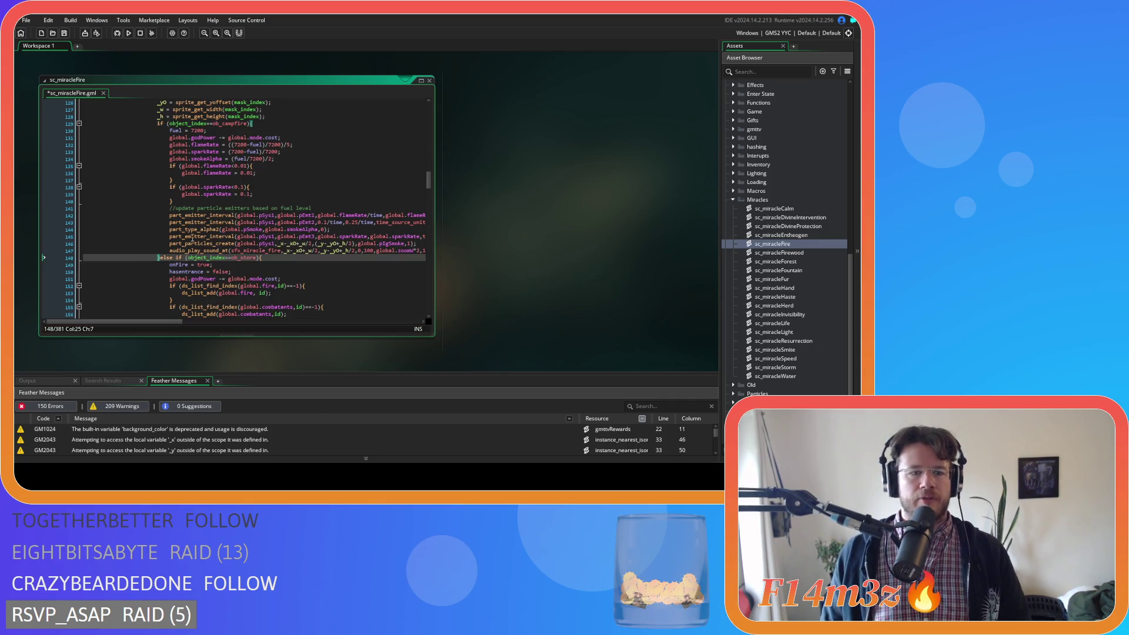
scroll(311, 271, up, 3)
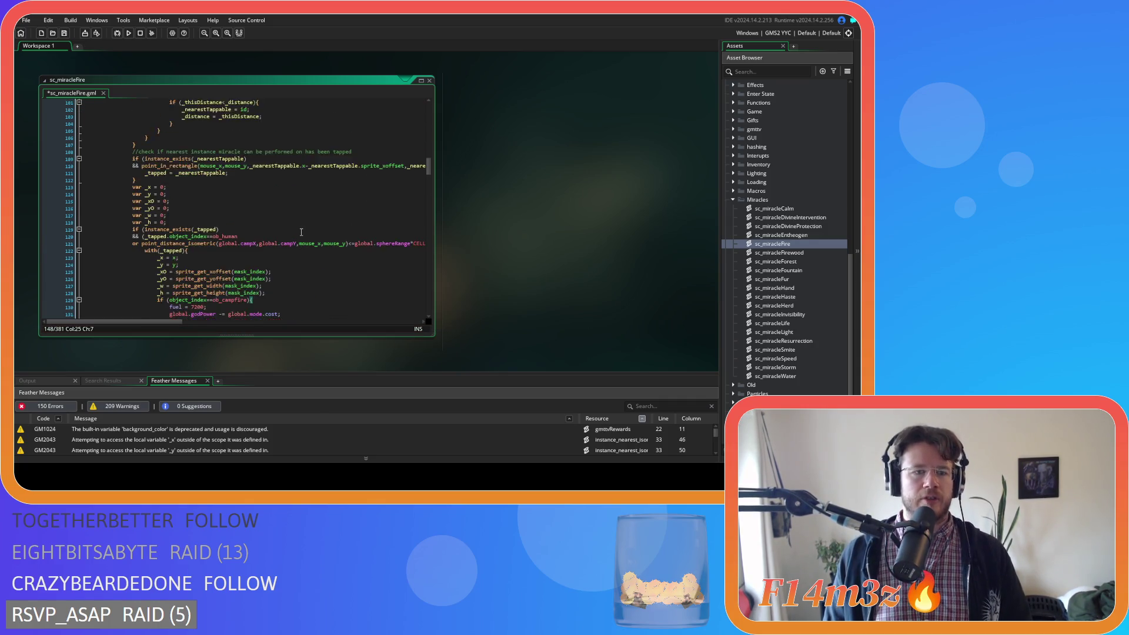
scroll(305, 218, down, 5)
key(ctrl+s)
click(309, 197)
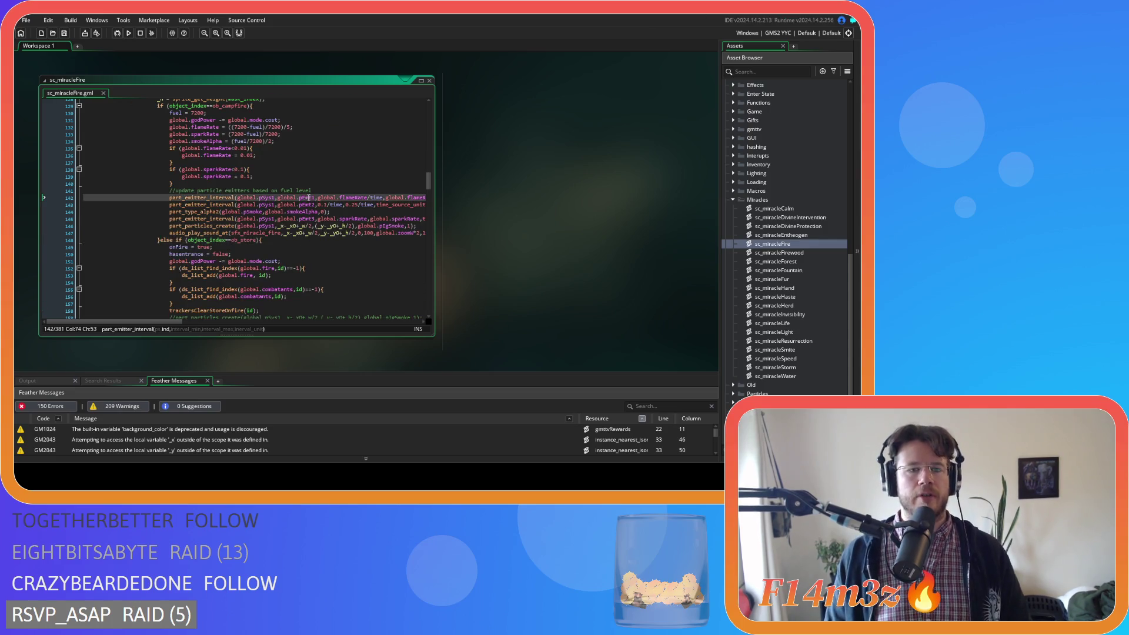
Check where onFire is used in the hut branch of sc_miracleFire.
scroll(308, 197, down, 5)
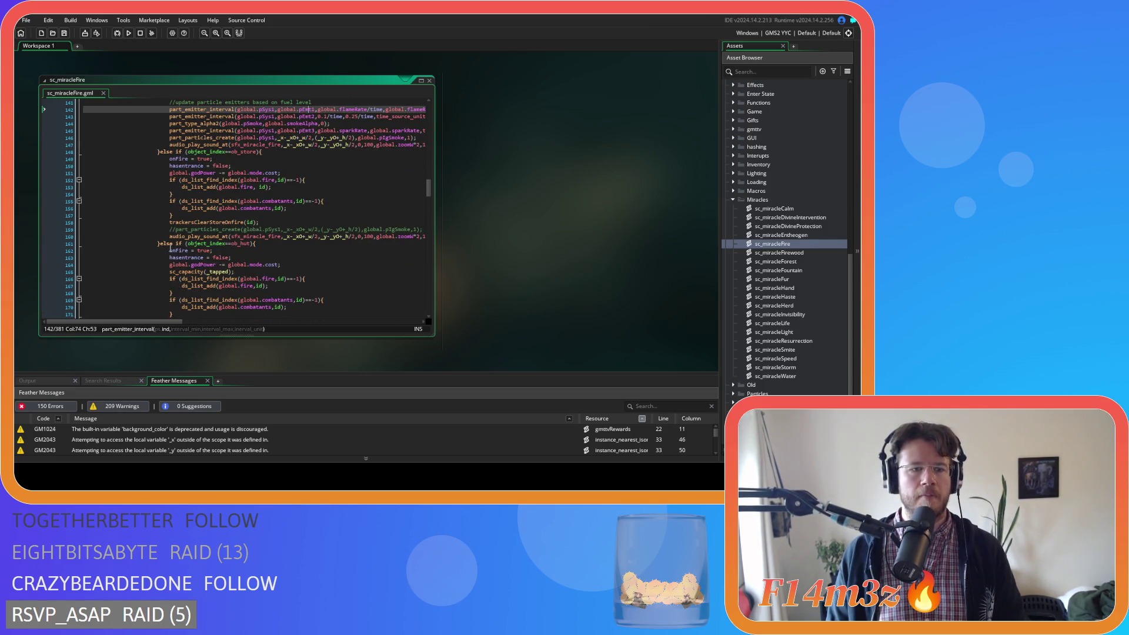
click(173, 250)
double_click(178, 251)
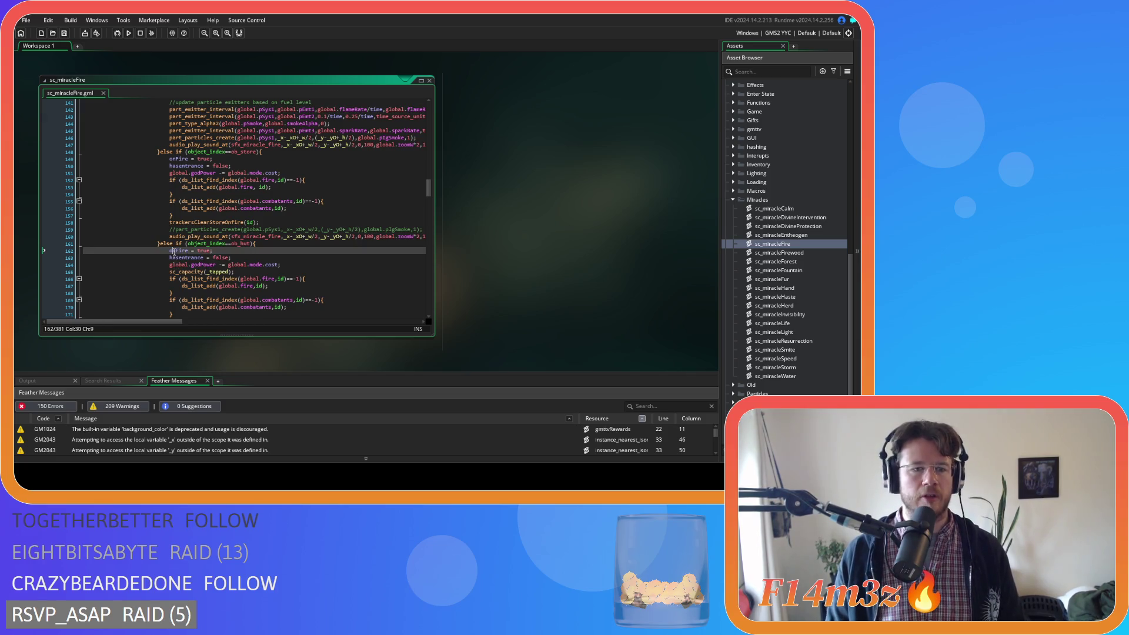
scroll(183, 253, up, 20)
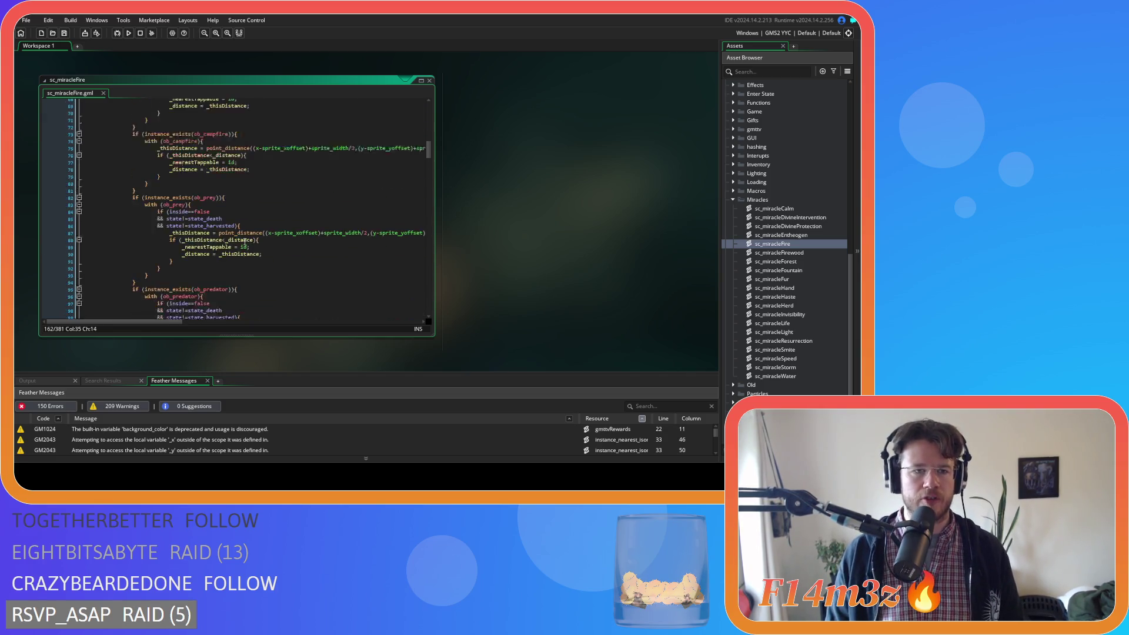
scroll(236, 235, up, 3)
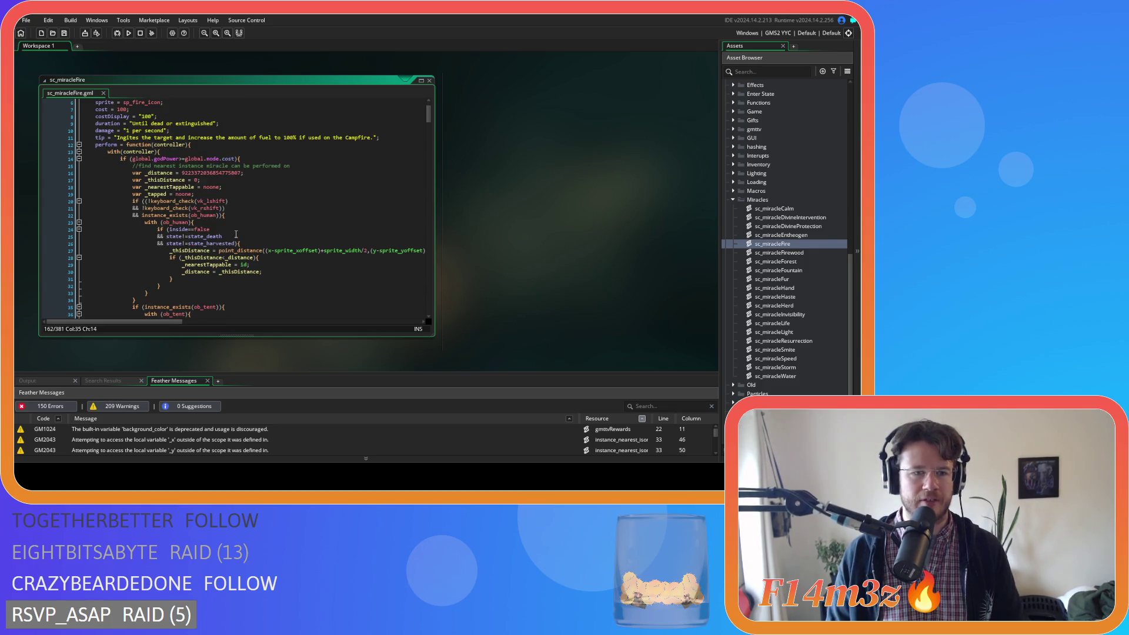
Add '&& onFire==false' on a new line after the inside==false check.
click(217, 229)
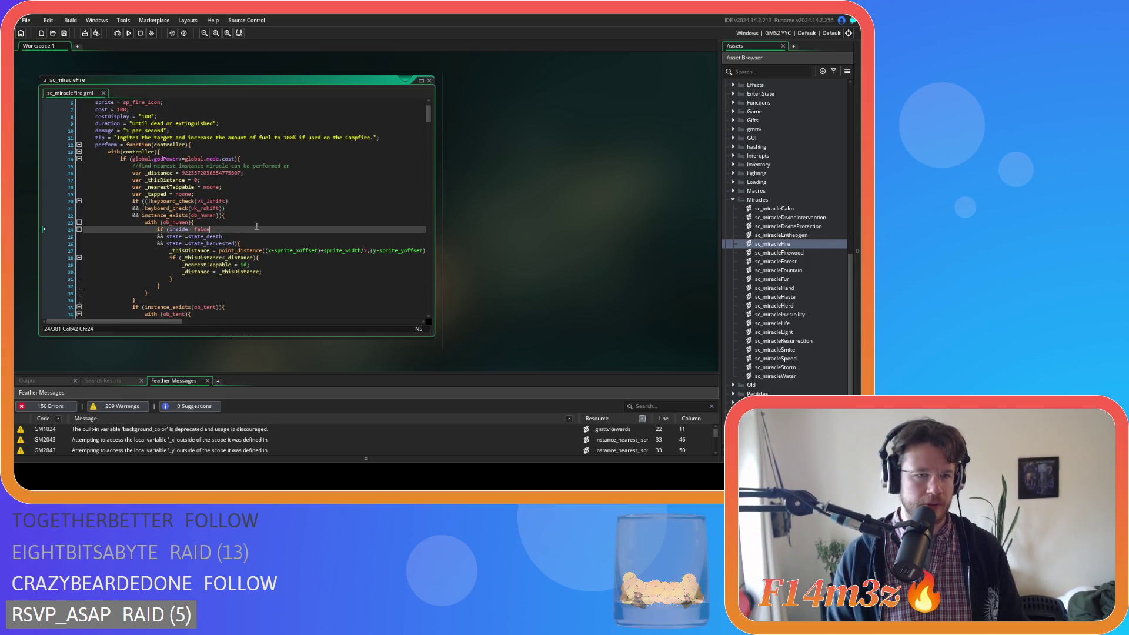
key(Return)
text(&&)
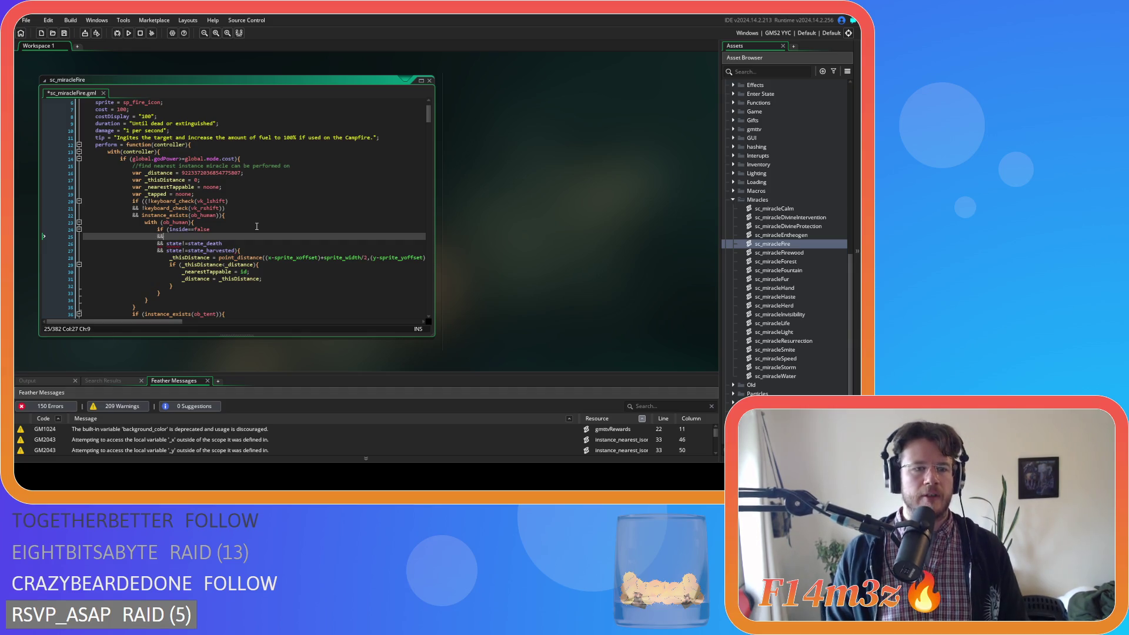
text( onFire)
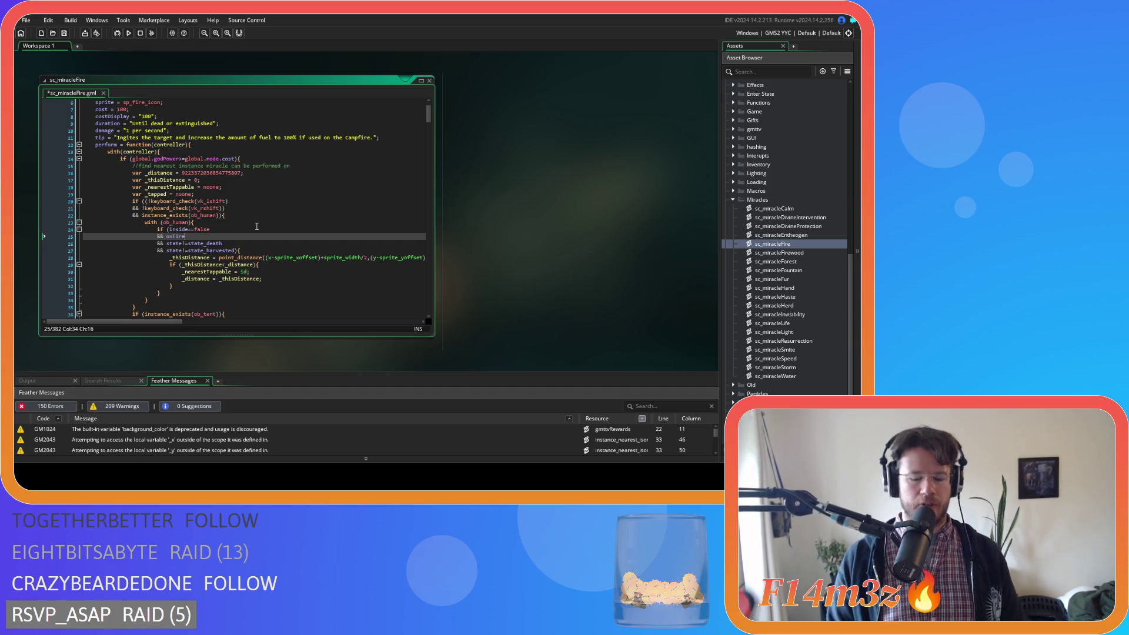
text(==false)
key(ctrl+shift+Left)
key(ctrl+shift+Left)
key(ctrl+shift+Left)
key(ctrl+shift+Left)
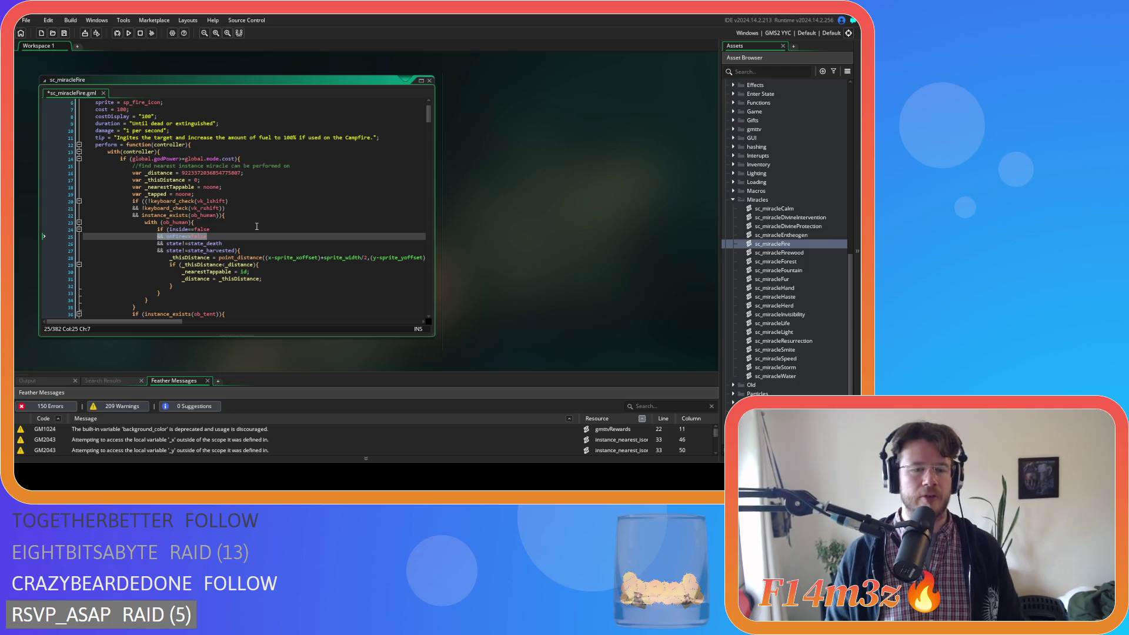
scroll(223, 247, down, 3)
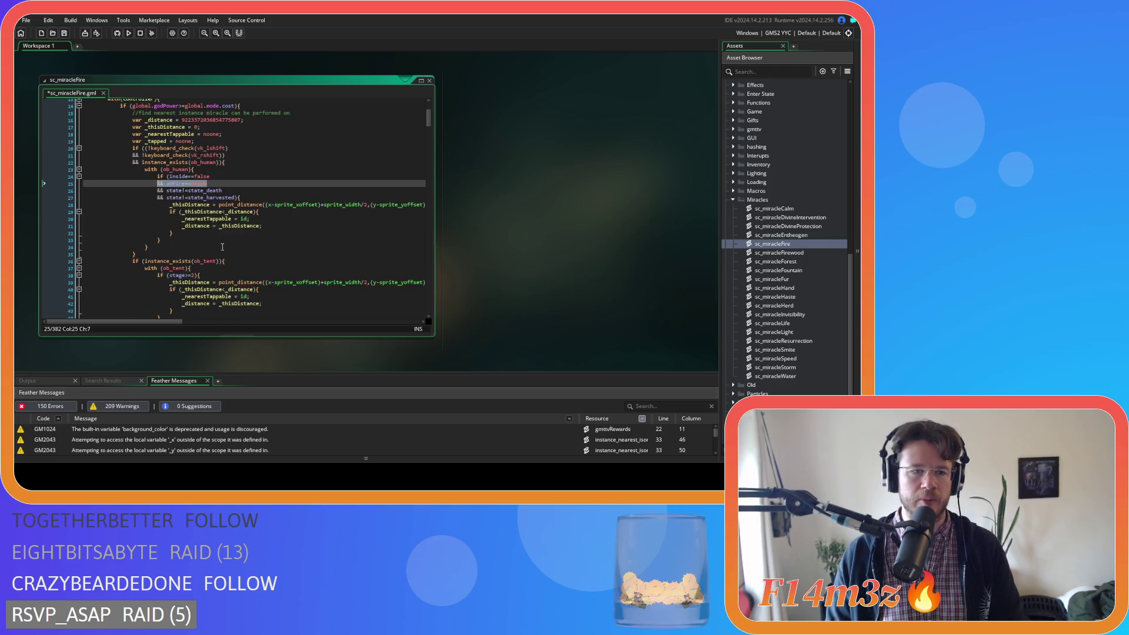
scroll(223, 247, down, 3)
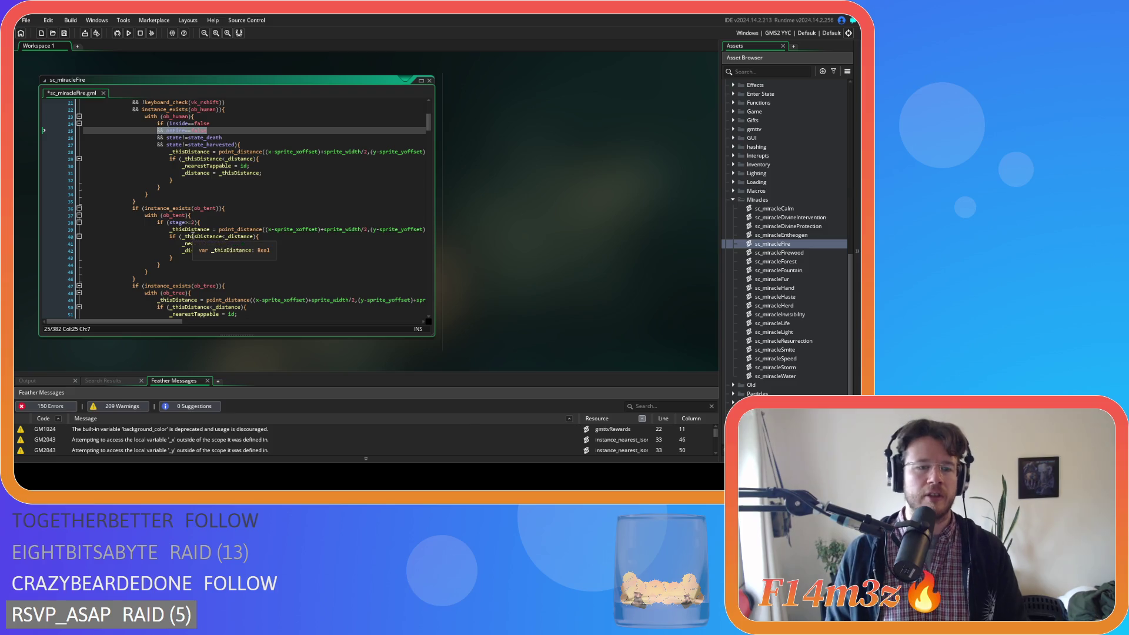
key(ctrl+z)
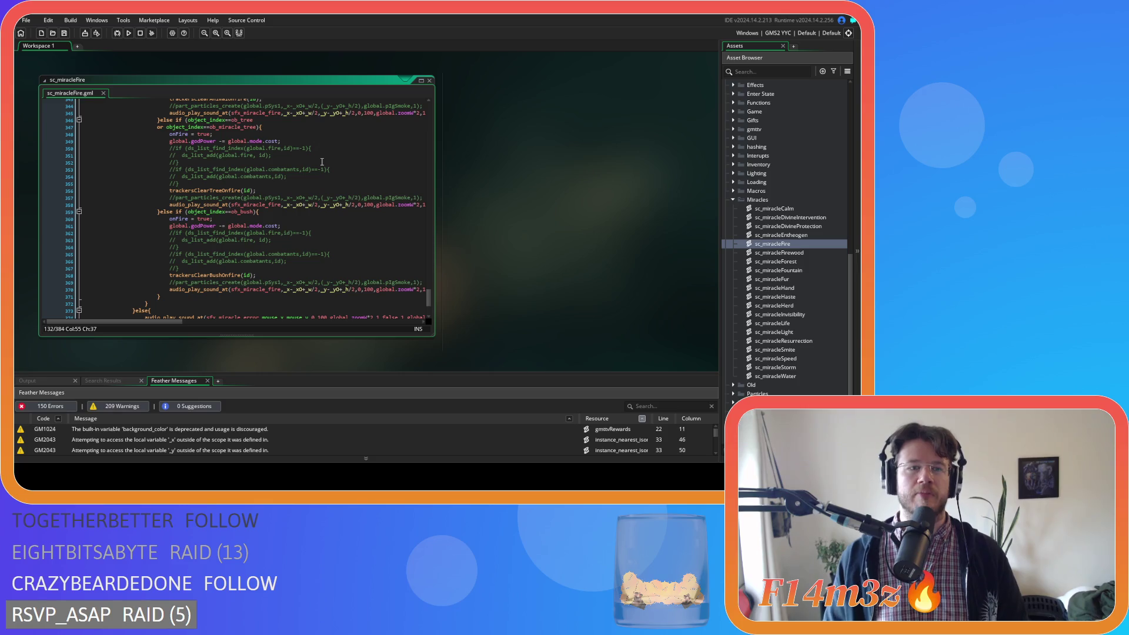
Review the else branches at lines 373–378 of sc_miracleFire, then close the script.
scroll(321, 162, up, 10)
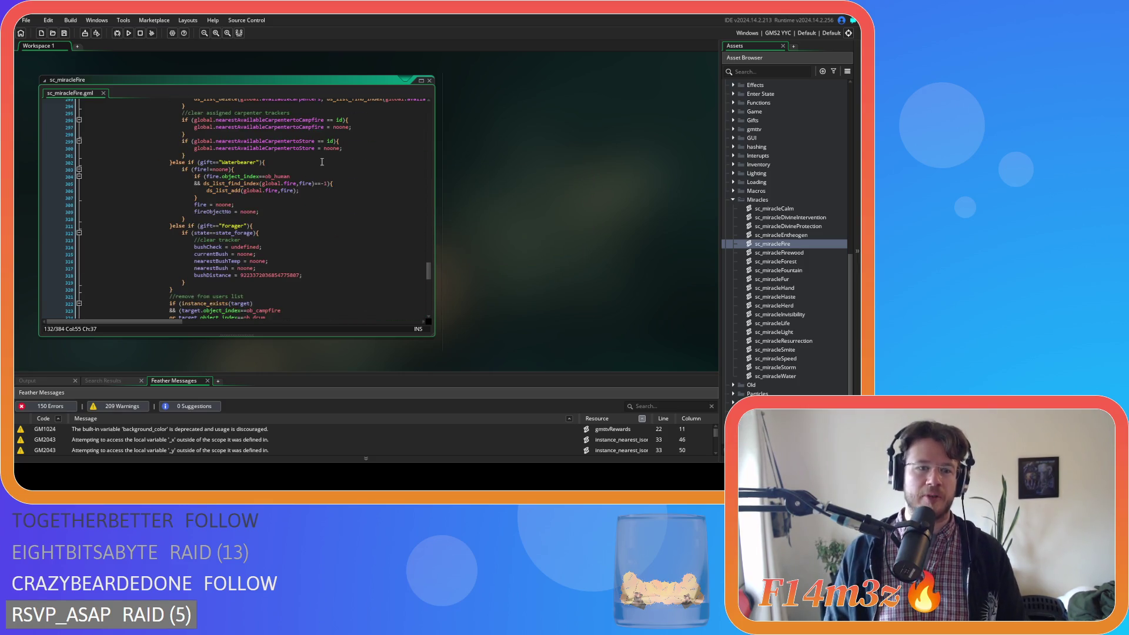
scroll(322, 162, down, 13)
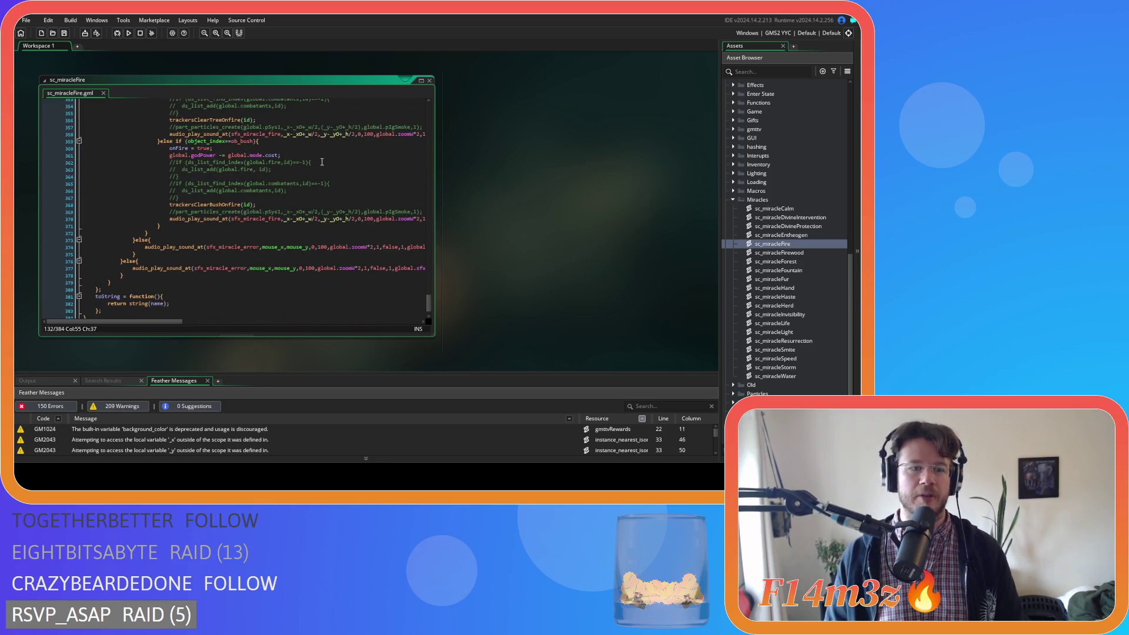
click(133, 240)
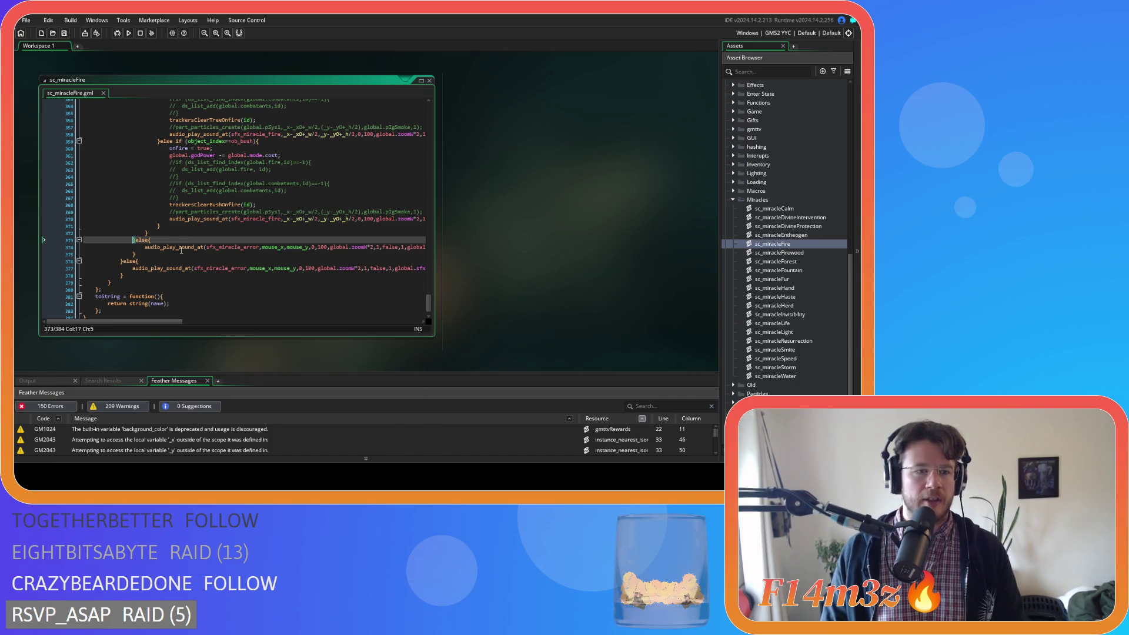
mouse_move(430, 297)
mouse_down()
mouse_move(424, 116)
mouse_move(428, 171)
mouse_up()
mouse_move(173, 323)
mouse_down()
mouse_move(247, 322)
mouse_move(173, 323)
mouse_up()
drag(429, 168, 402, 304)
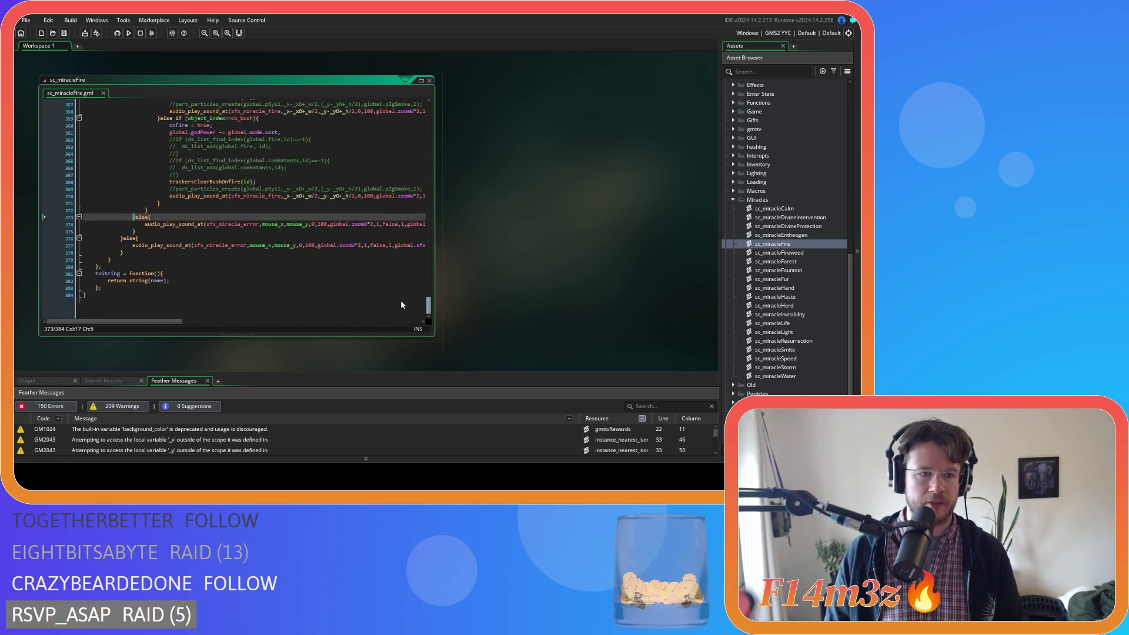
click(122, 238)
mouse_move(430, 305)
mouse_down()
mouse_move(432, 195)
mouse_move(417, 161)
mouse_up()
mouse_move(125, 322)
mouse_down()
mouse_move(377, 322)
mouse_move(172, 305)
mouse_up()
mouse_move(428, 166)
mouse_down()
mouse_move(440, 157)
mouse_move(432, 104)
mouse_move(401, 331)
mouse_up()
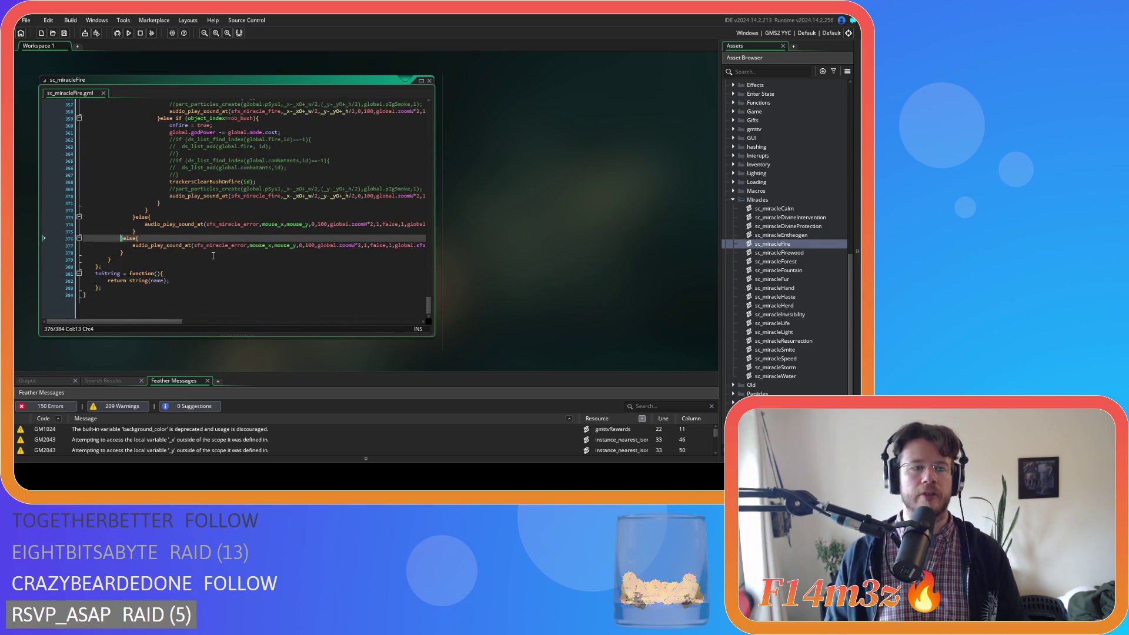
click(214, 256)
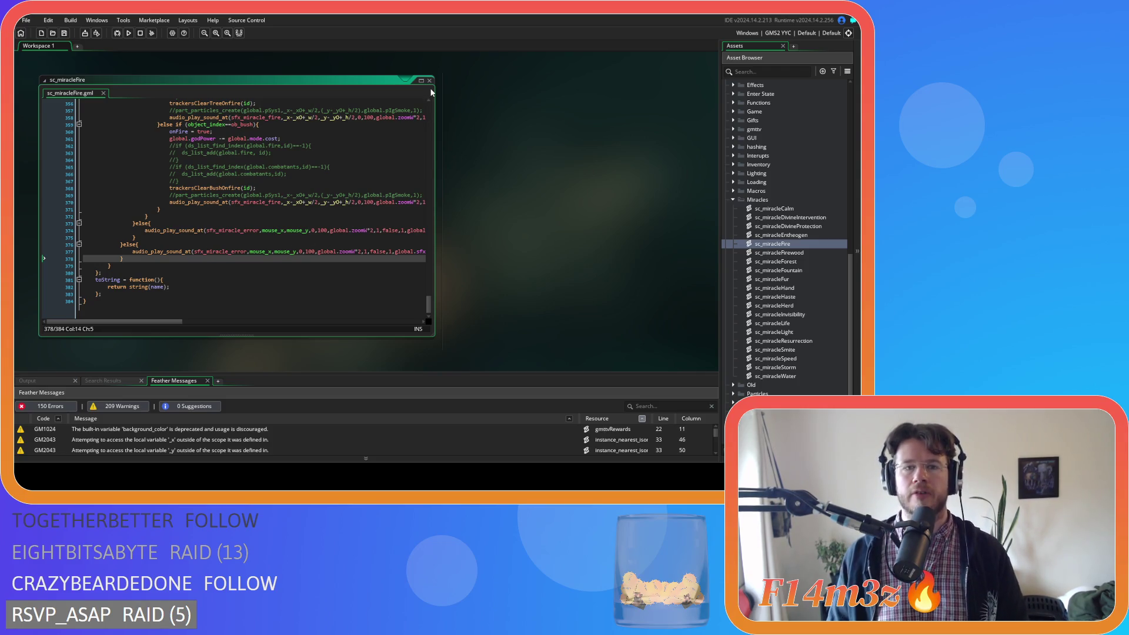
click(405, 78)
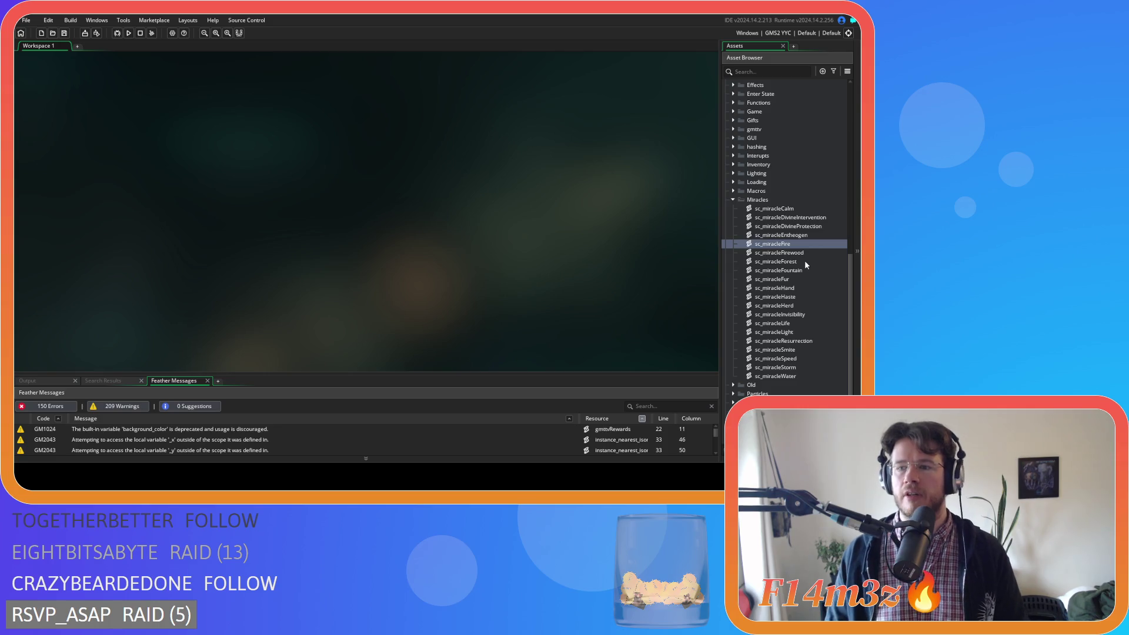
Open sc_miracleHand from the miracle scripts list, then close it.
click(804, 261)
key(Down)
key(Down)
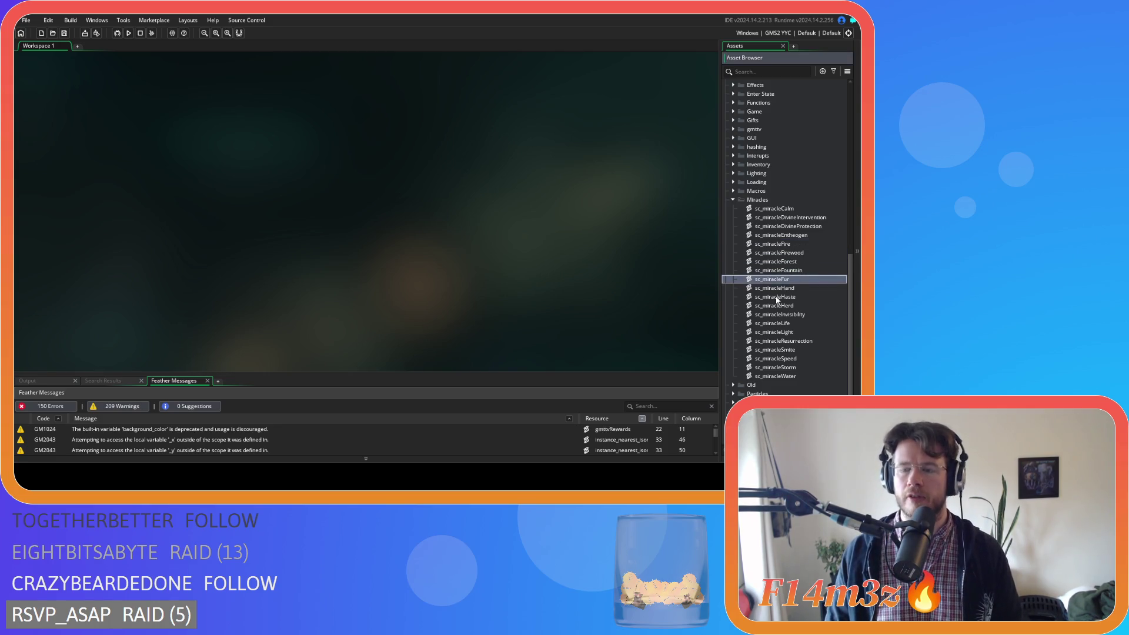
key(Down)
key(Return)
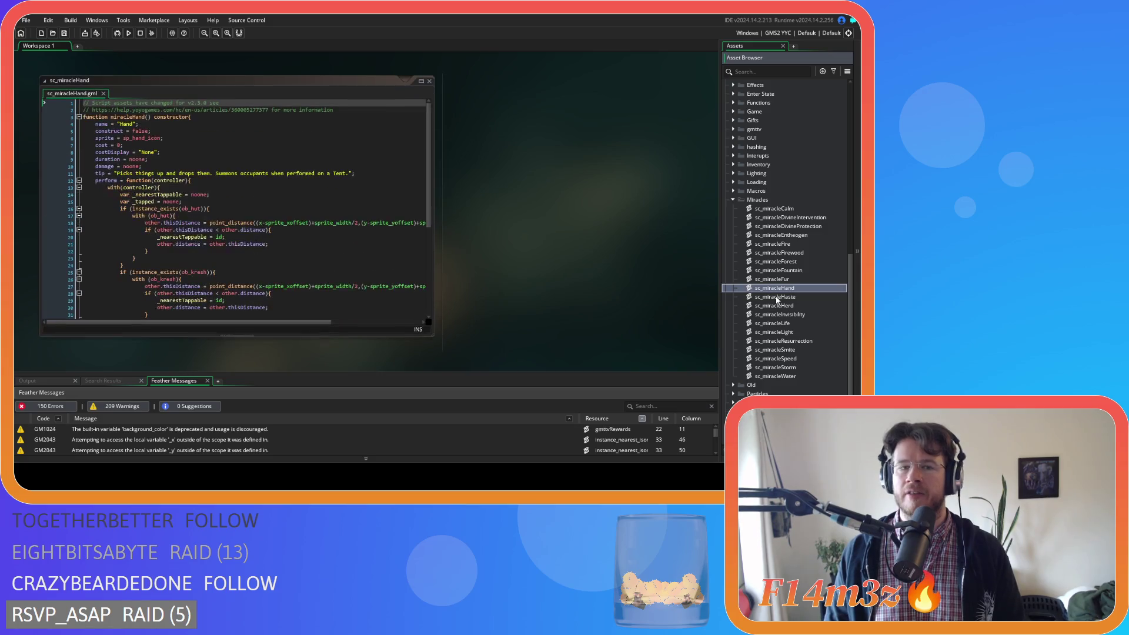
click(430, 81)
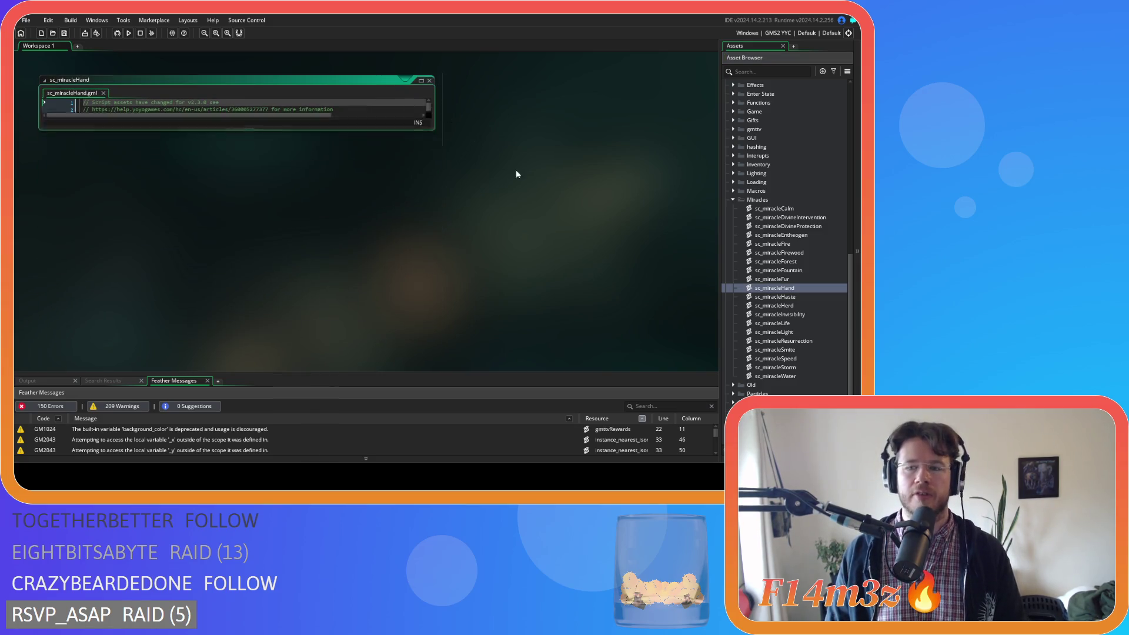
Open and skim sc_miracleInvisibility, then close it.
click(811, 295)
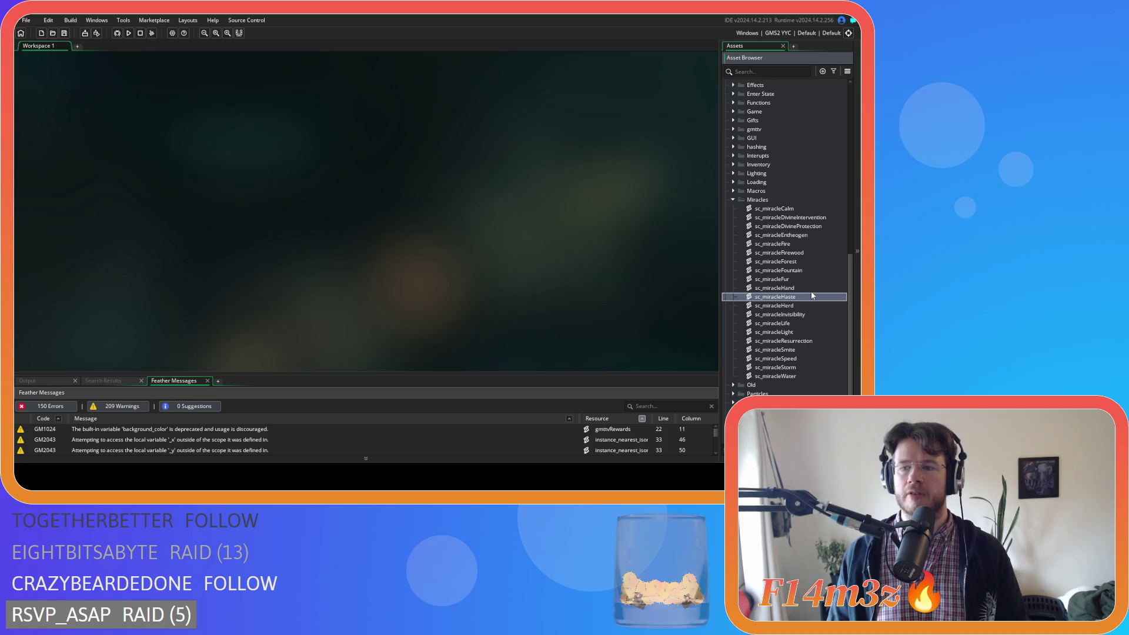
key(Down)
key(Down)
key(Return)
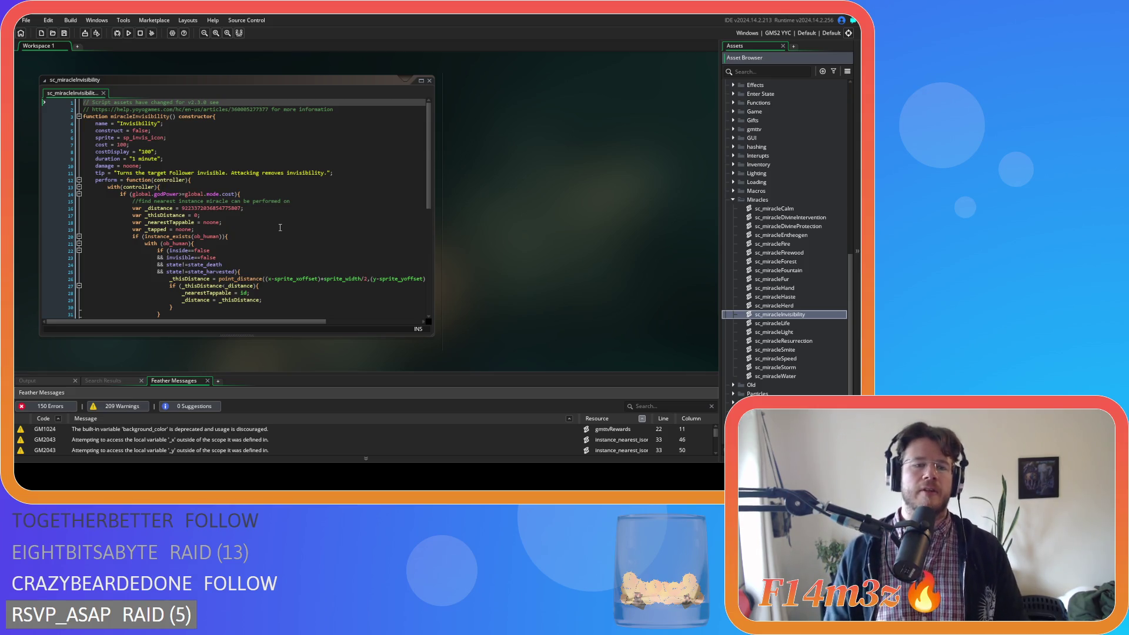
scroll(279, 228, down, 8)
click(429, 80)
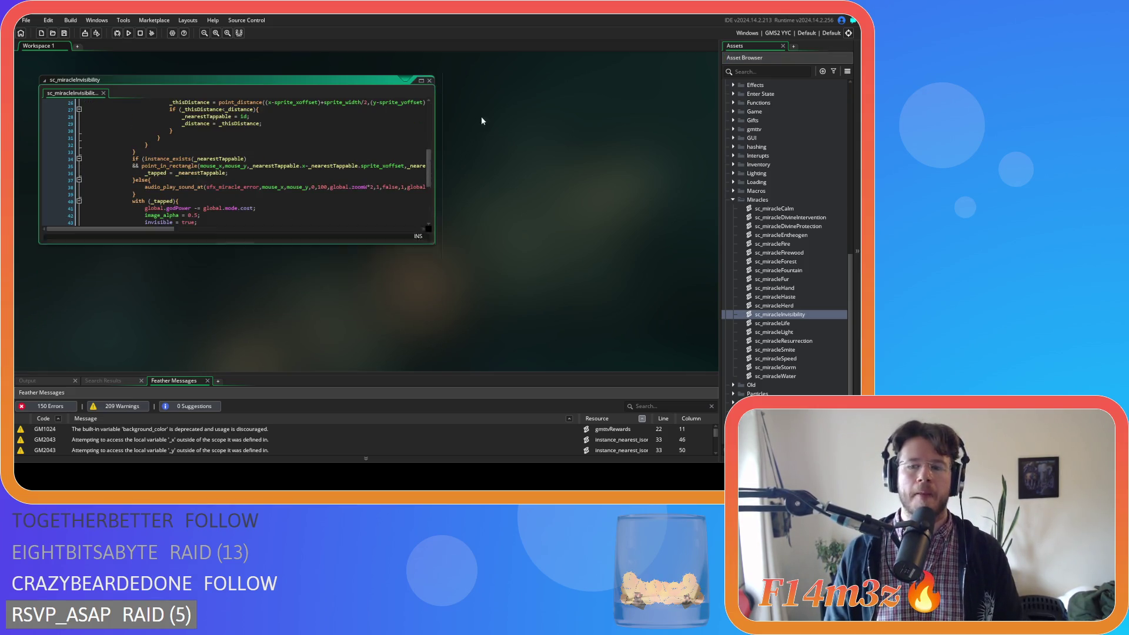
Move down past Light, Smite, Speed and Storm to open sc_miracleWater.
click(801, 331)
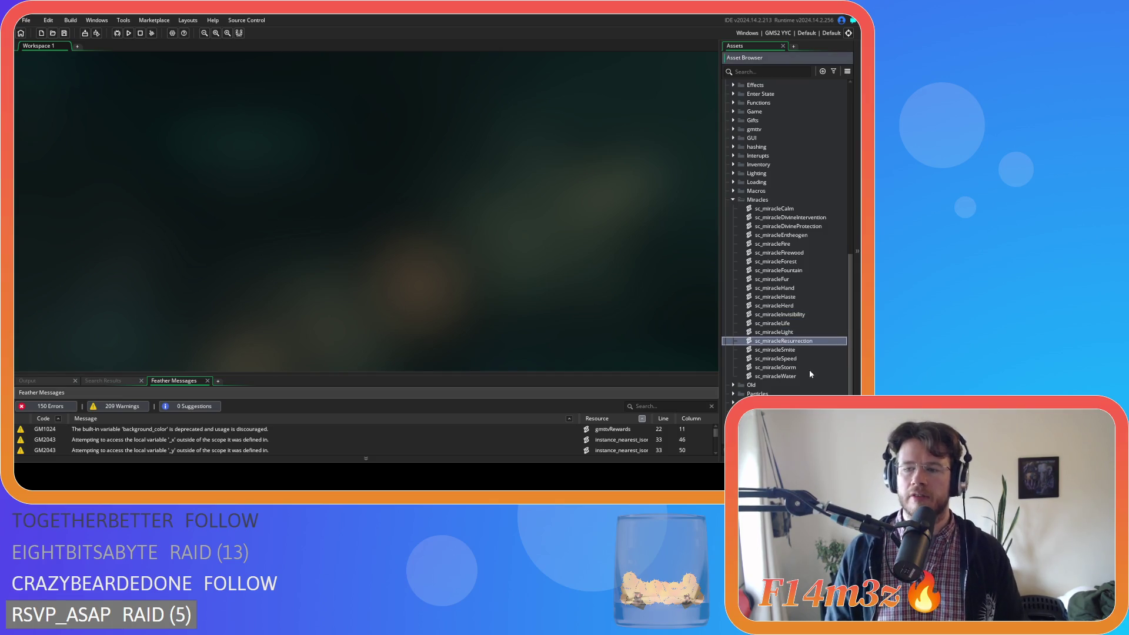
click(799, 350)
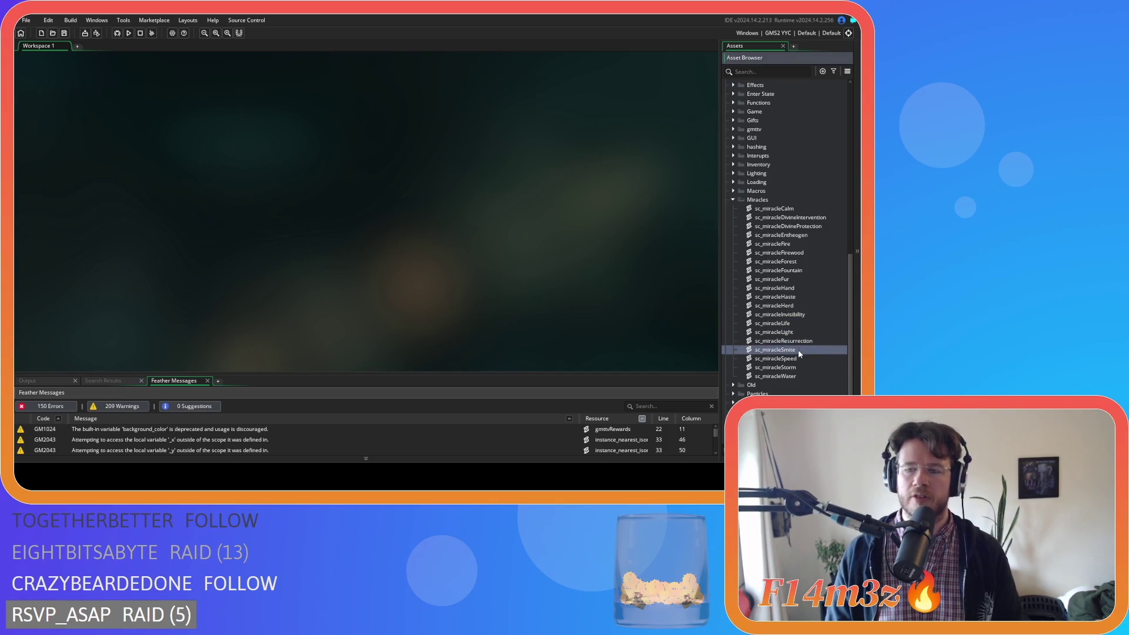
click(797, 359)
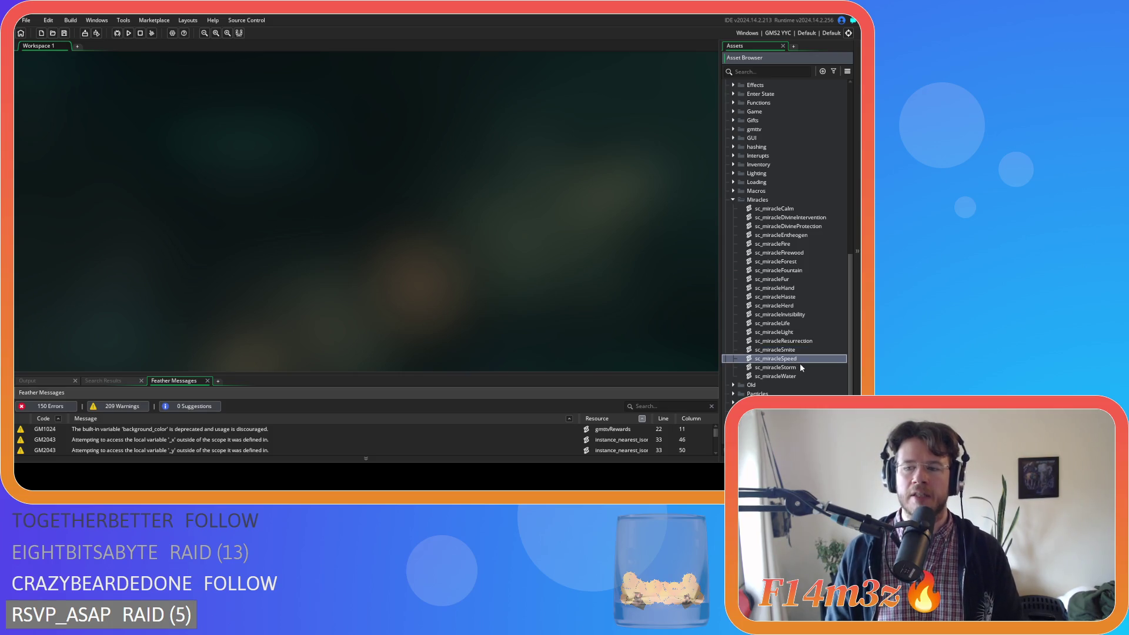
click(800, 367)
click(799, 377)
double_click(800, 379)
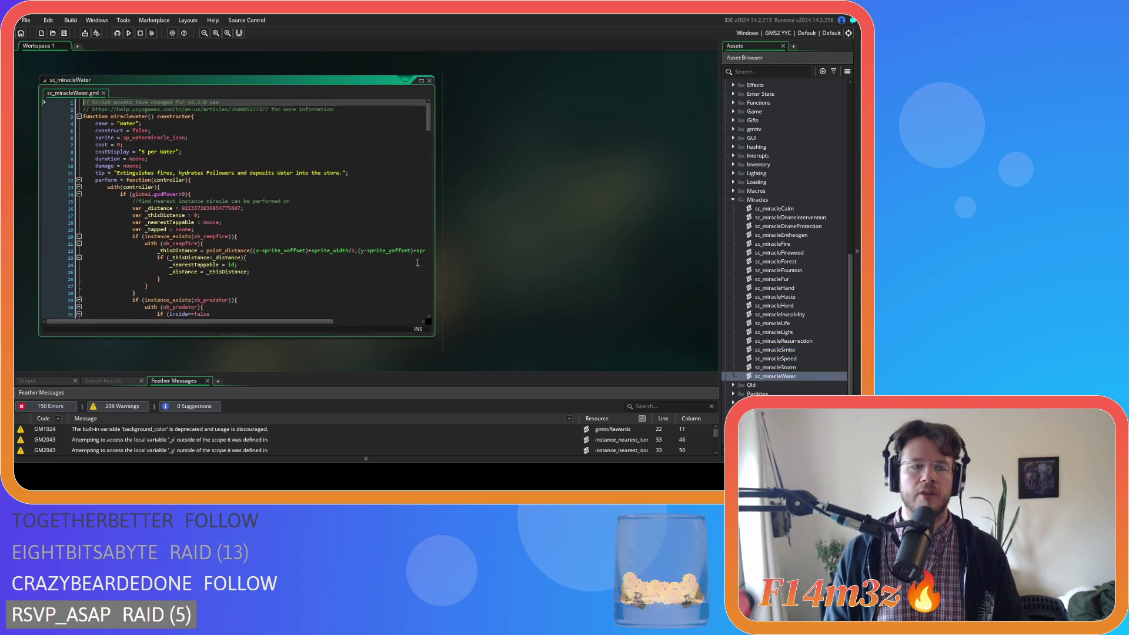
scroll(392, 165, down, 8)
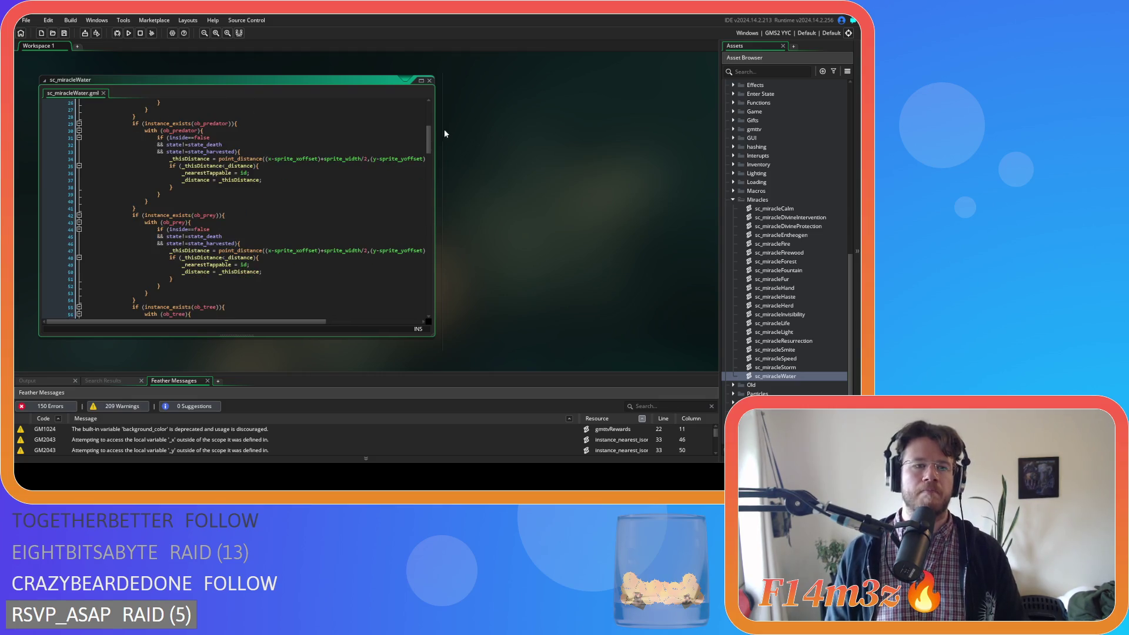
drag(431, 134, 425, 247)
scroll(420, 247, down, 3)
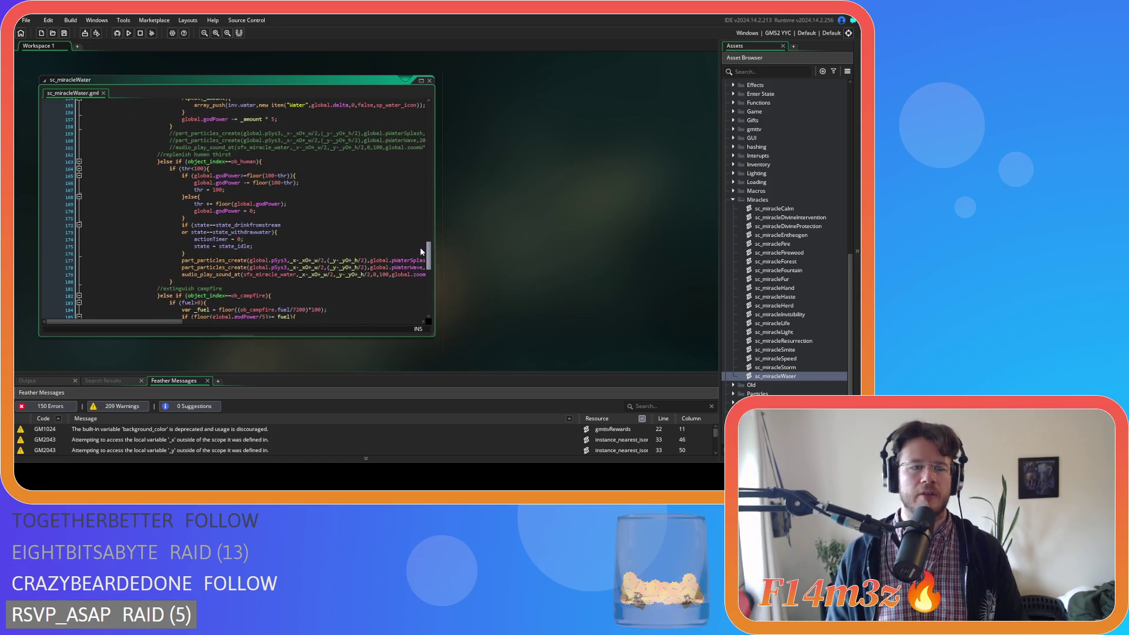
click(353, 207)
click(340, 187)
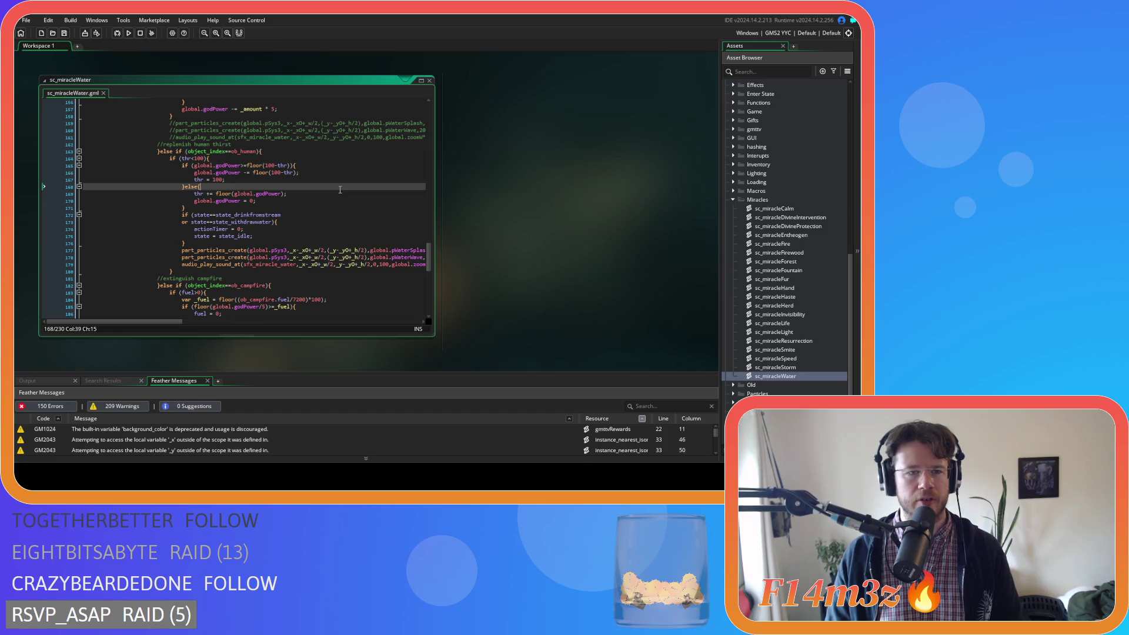
scroll(340, 189, down, 3)
scroll(340, 189, up, 3)
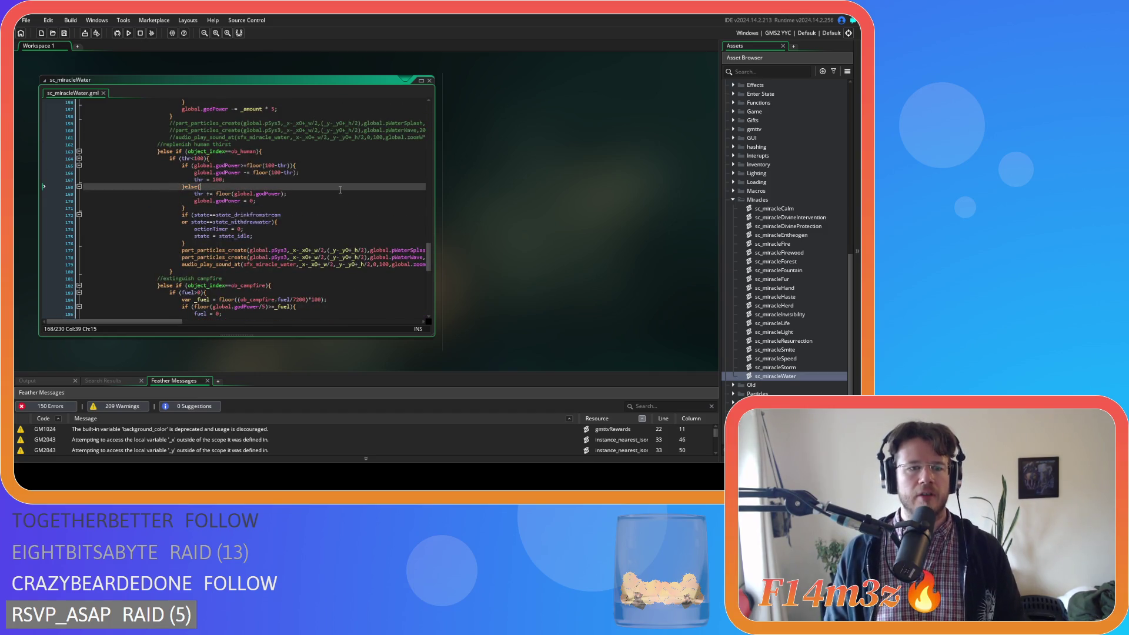
scroll(340, 189, up, 1)
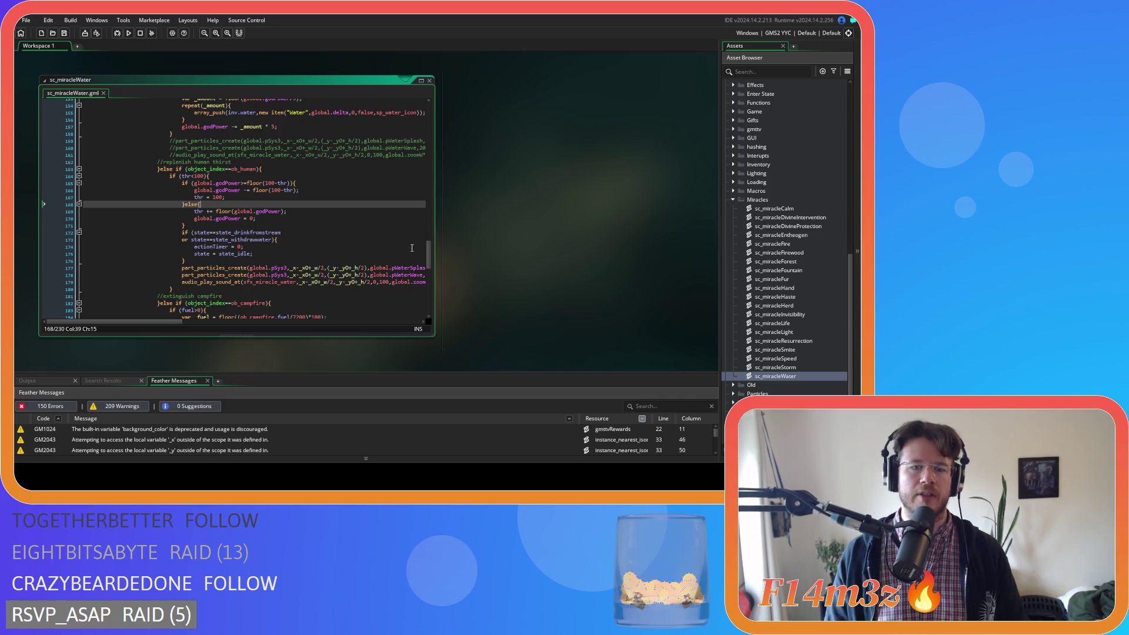
mouse_move(426, 246)
mouse_down()
mouse_move(404, 117)
mouse_move(418, 178)
mouse_move(419, 108)
mouse_up()
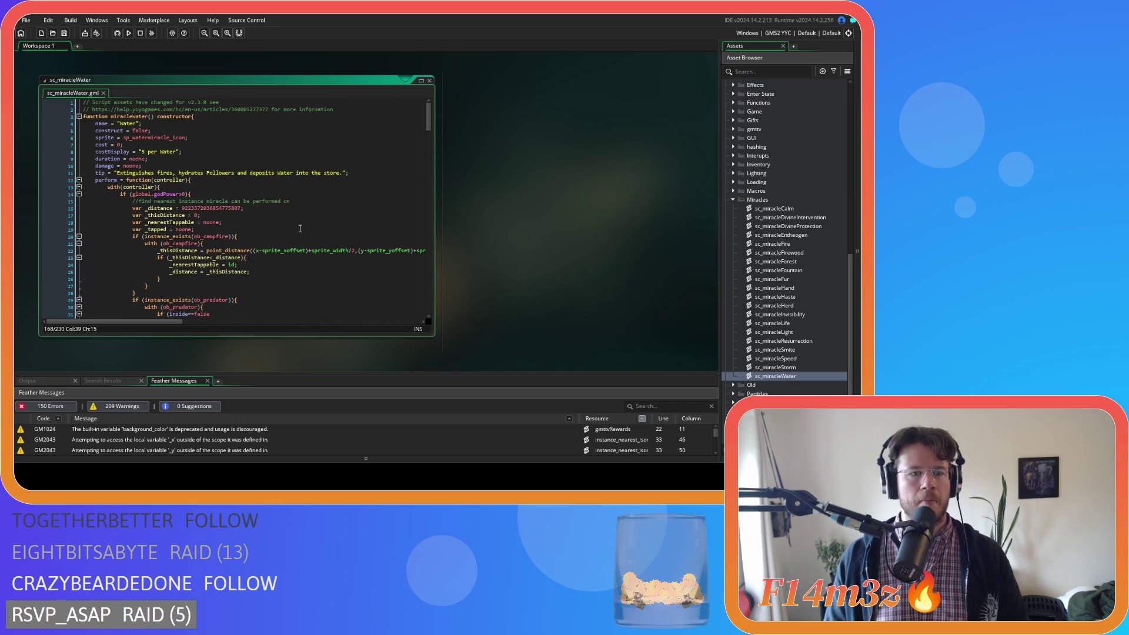
scroll(300, 228, down, 15)
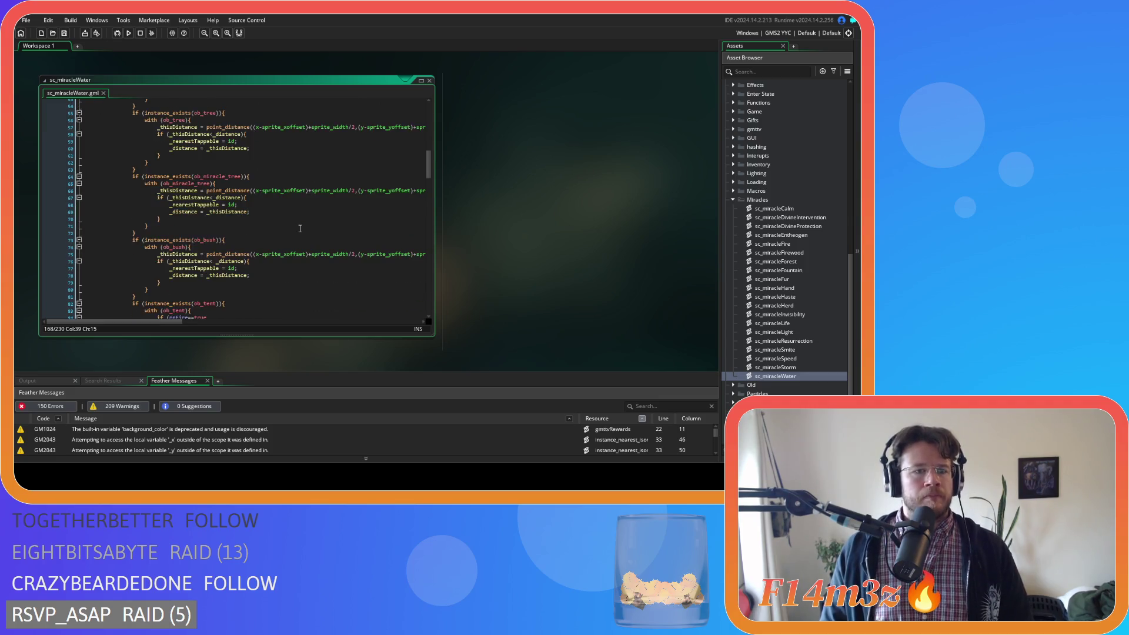
scroll(300, 228, down, 4)
scroll(300, 228, down, 6)
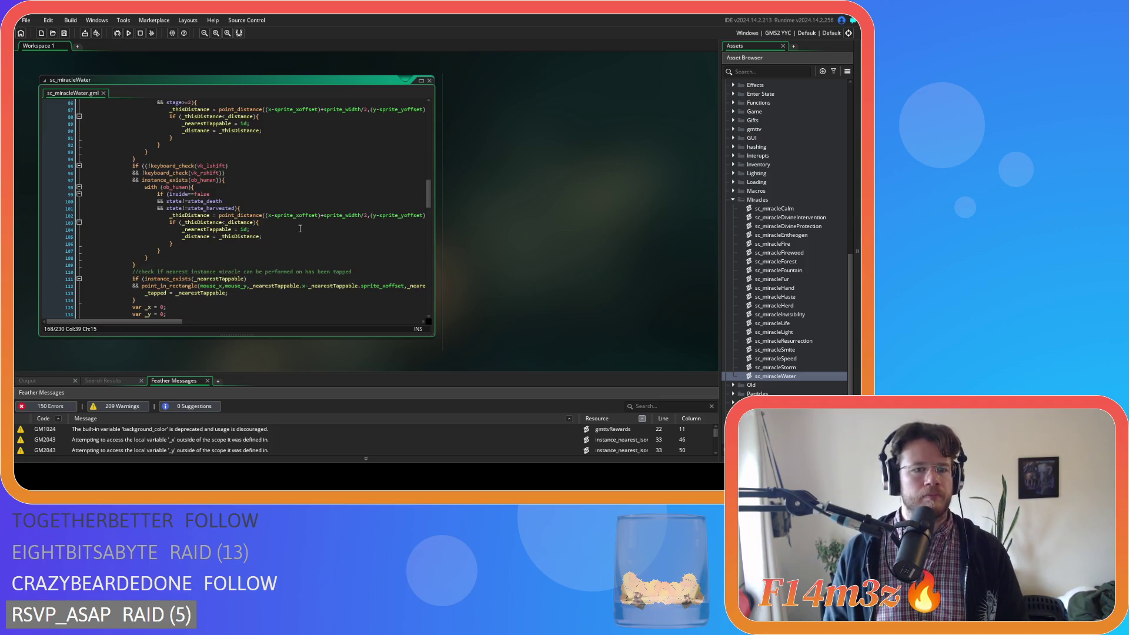
click(300, 195)
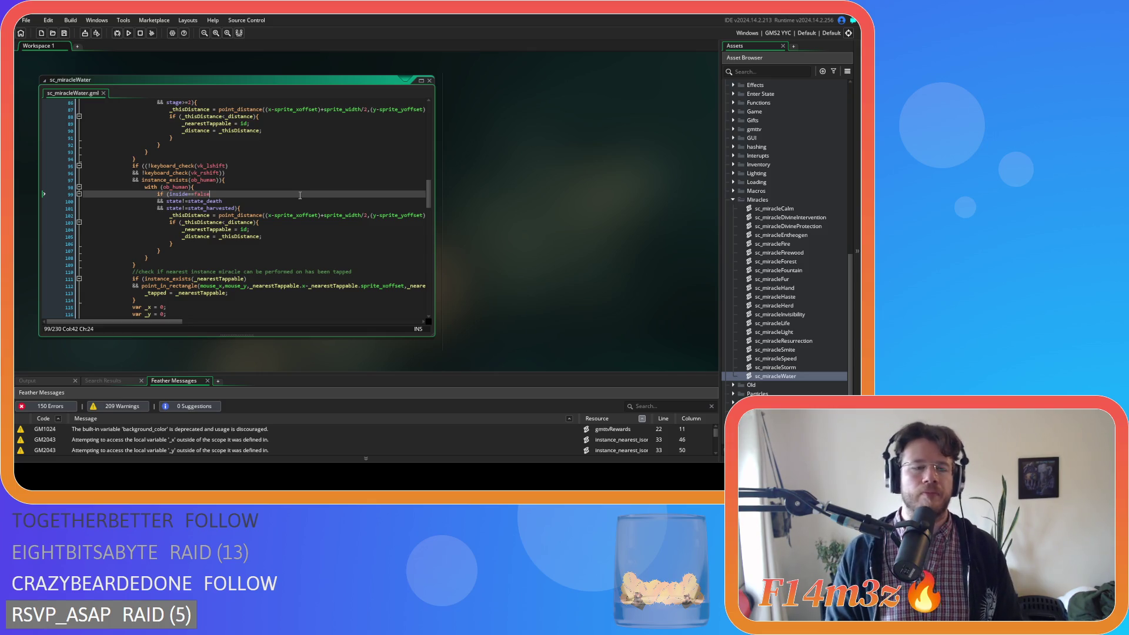
scroll(300, 194, down, 7)
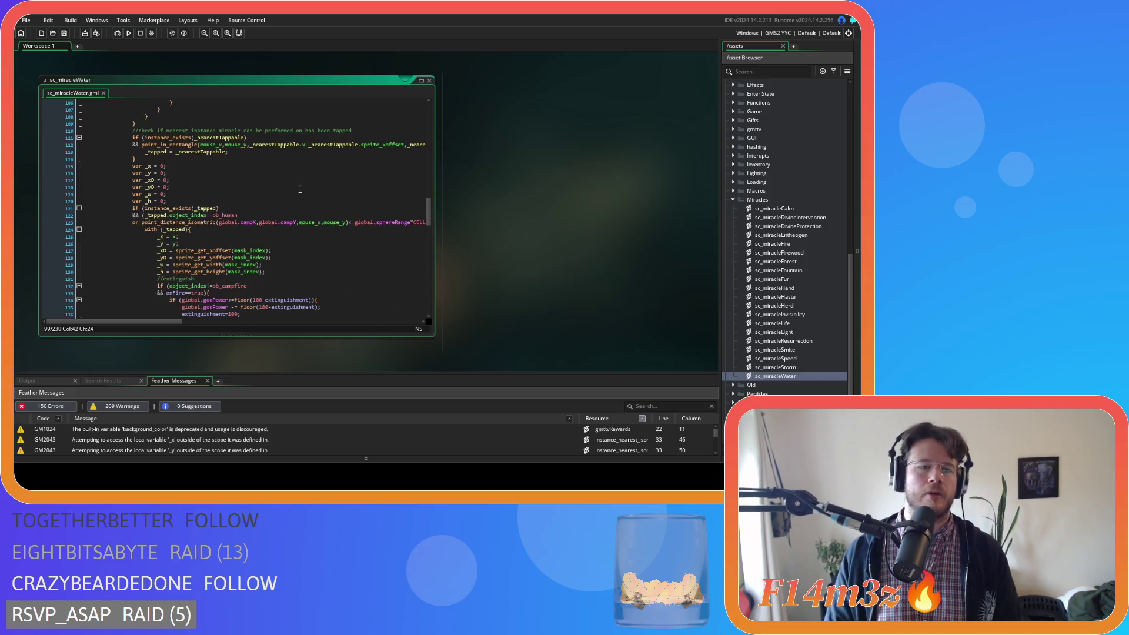
scroll(300, 190, up, 20)
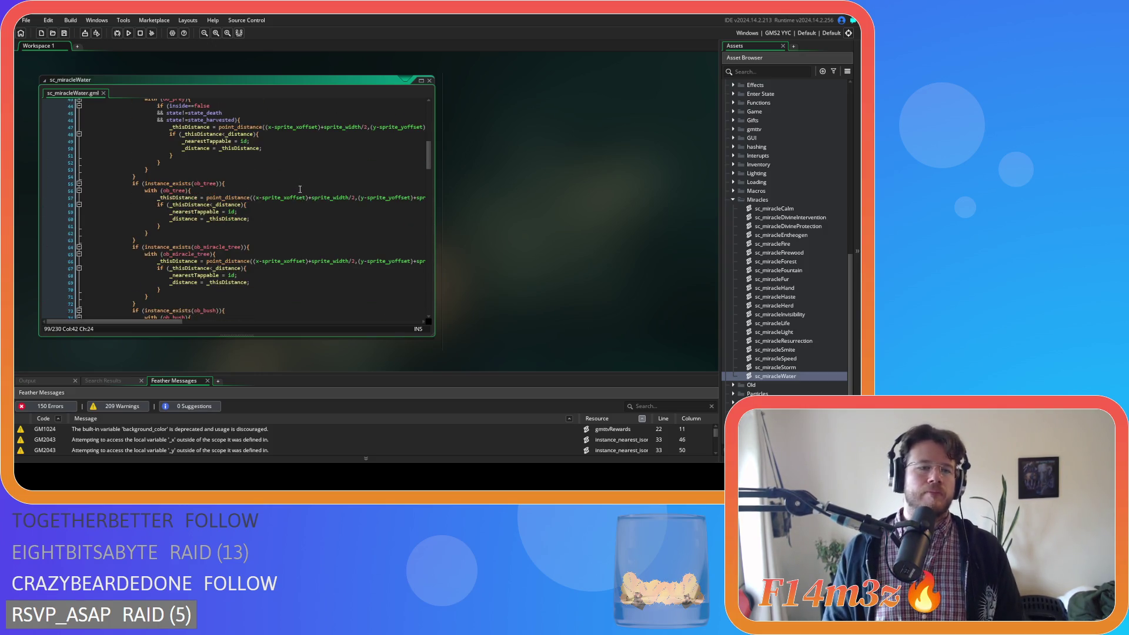
scroll(300, 190, up, 8)
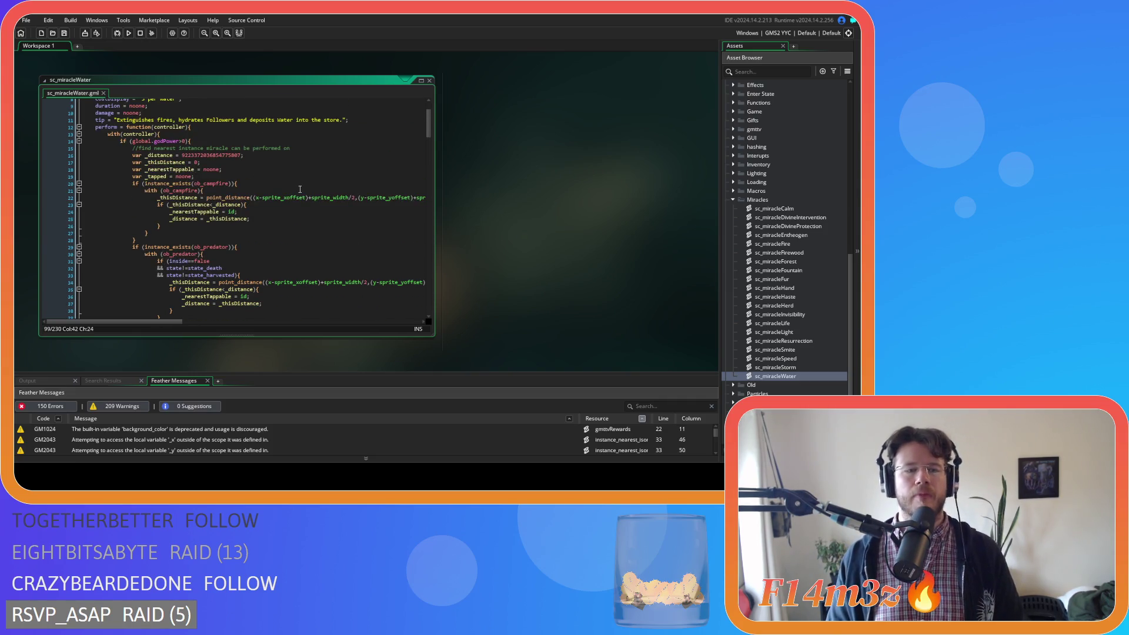
scroll(300, 190, down, 20)
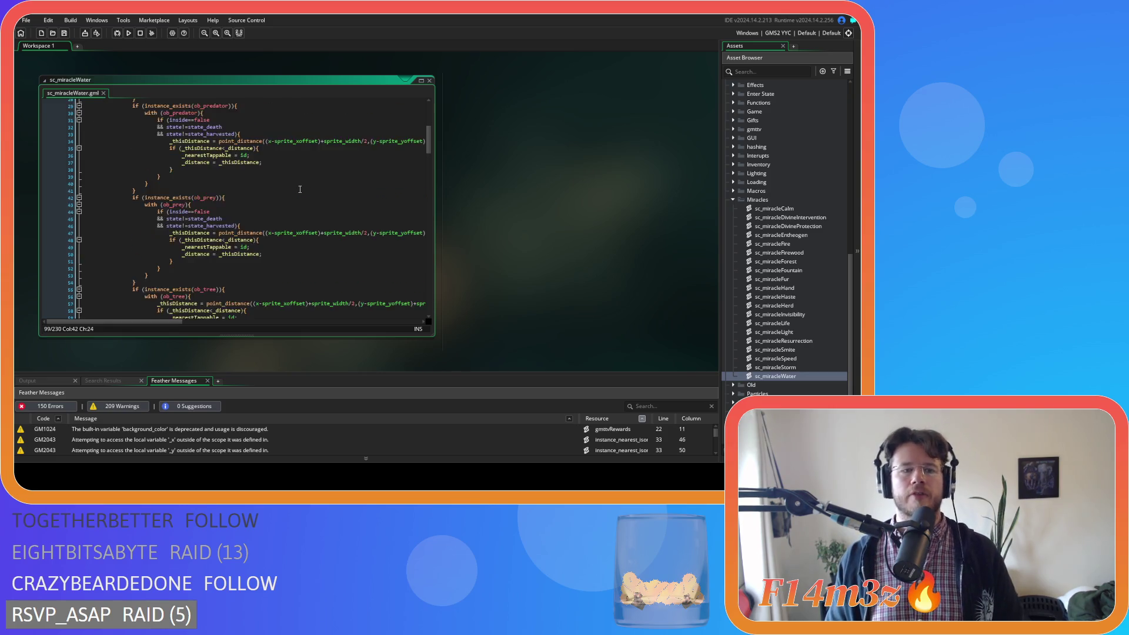
scroll(300, 190, down, 3)
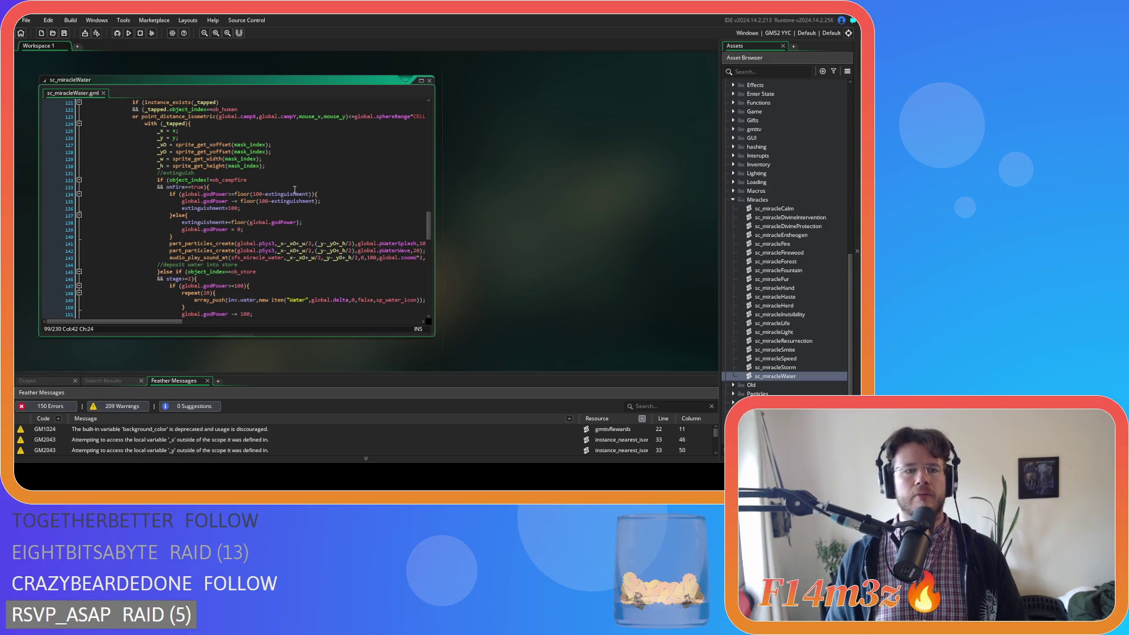
click(294, 187)
scroll(294, 187, up, 2)
scroll(293, 186, down, 2)
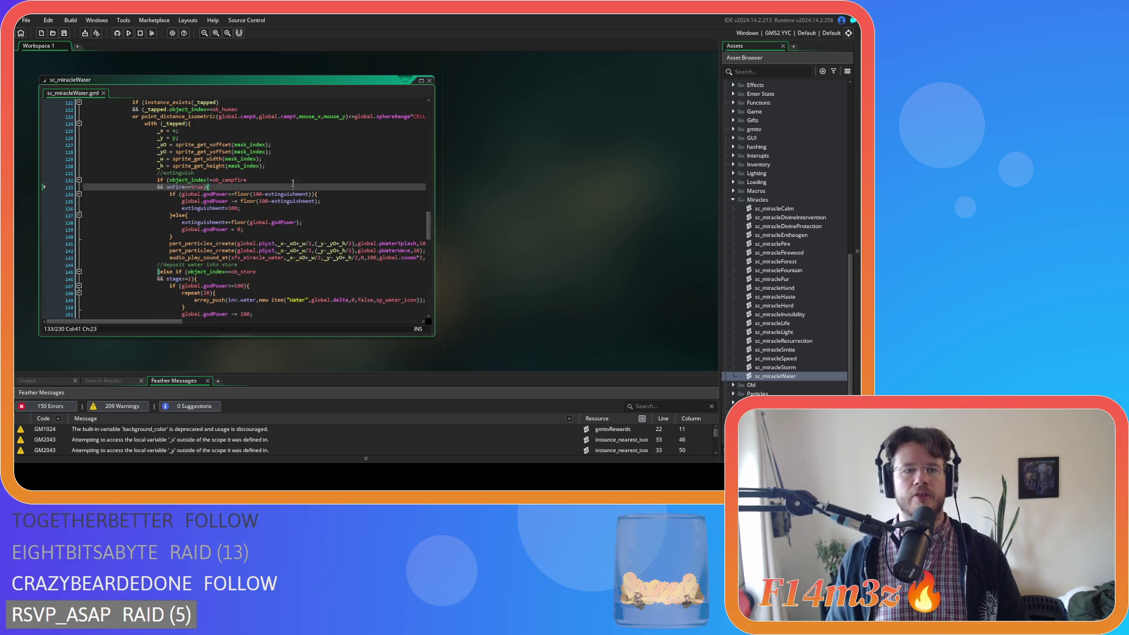
scroll(293, 185, up, 2)
scroll(293, 176, down, 3)
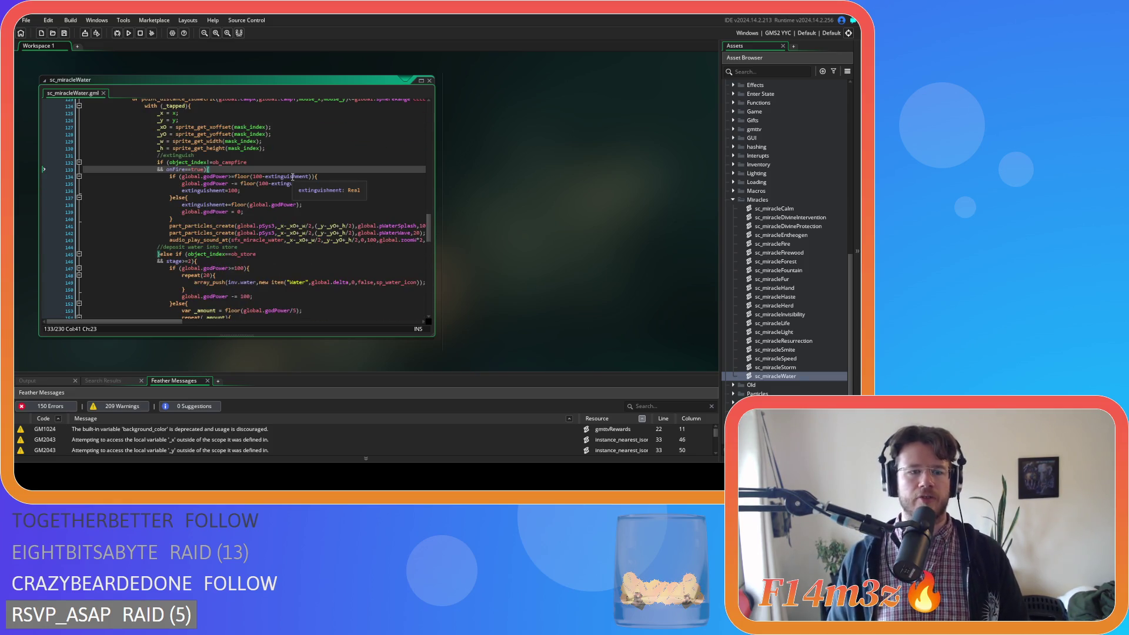
scroll(292, 177, down, 2)
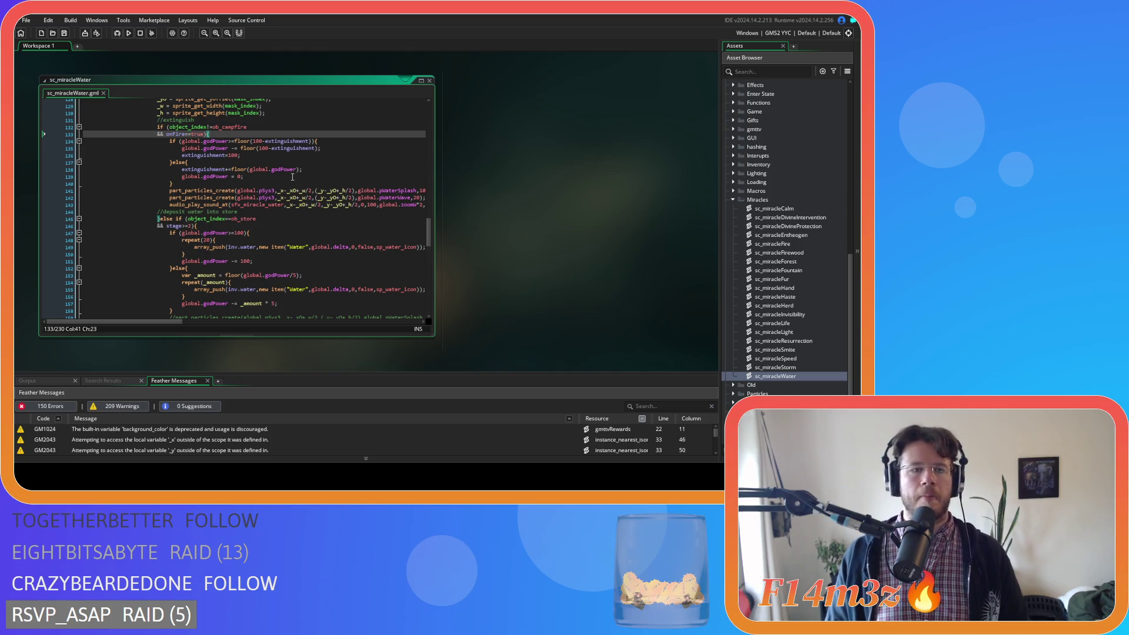
scroll(292, 176, down, 15)
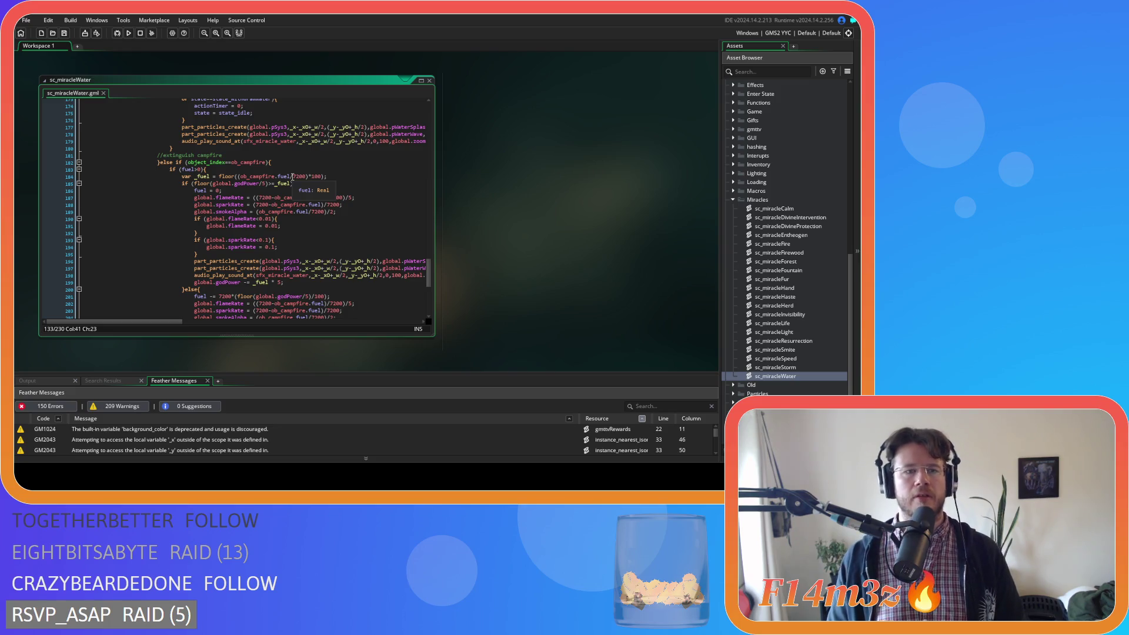
scroll(293, 177, up, 15)
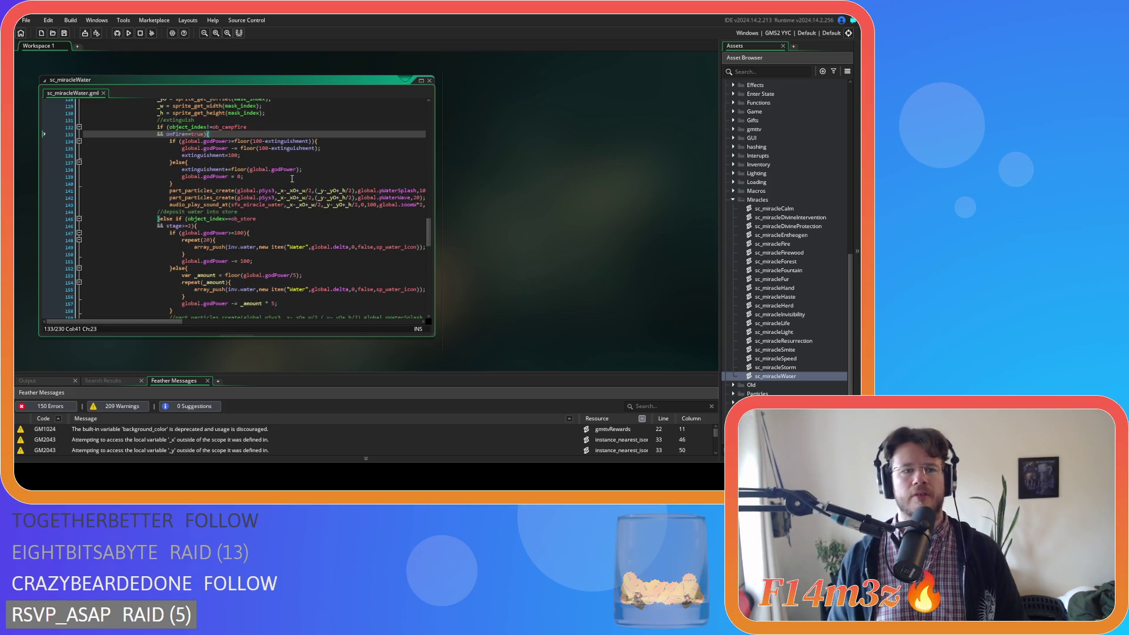
scroll(292, 179, down, 20)
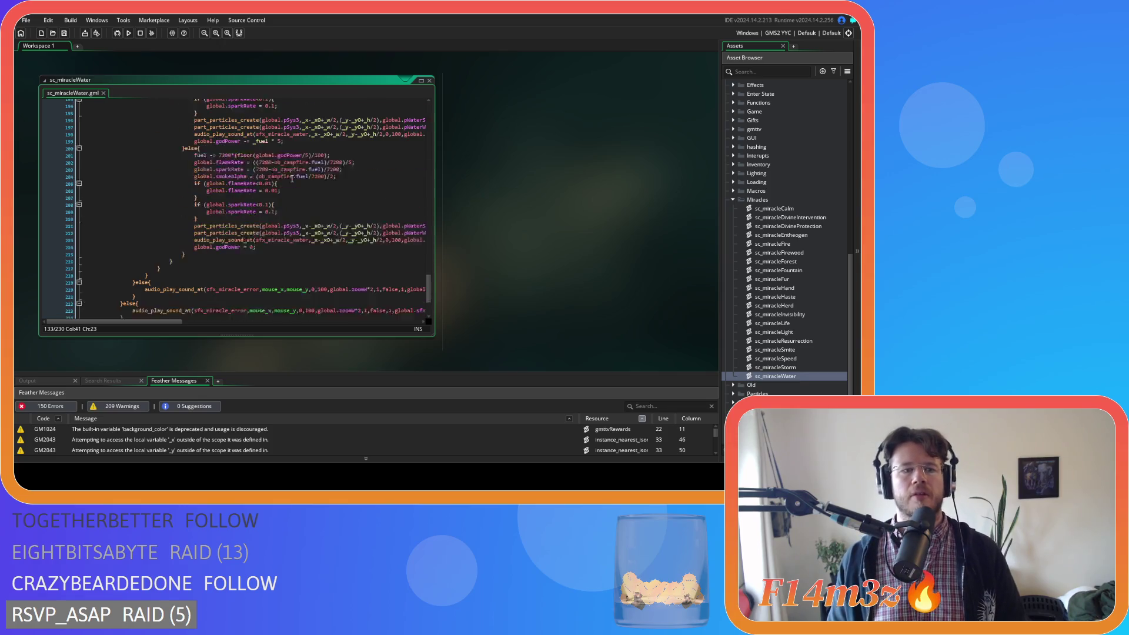
scroll(292, 178, up, 12)
scroll(292, 178, up, 12)
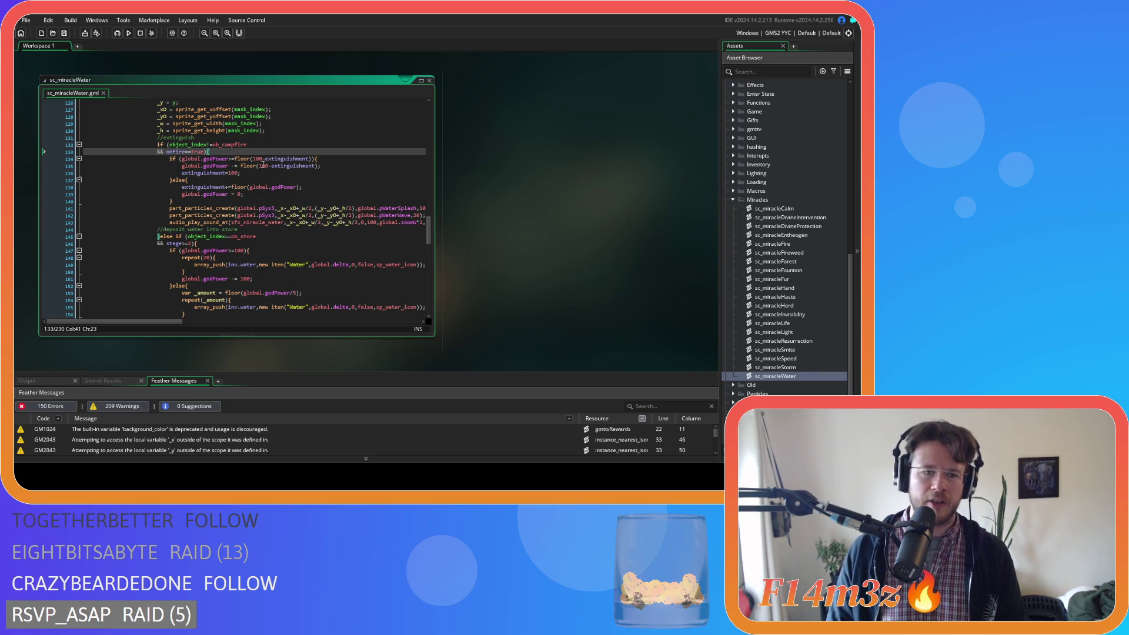
scroll(263, 166, down, 5)
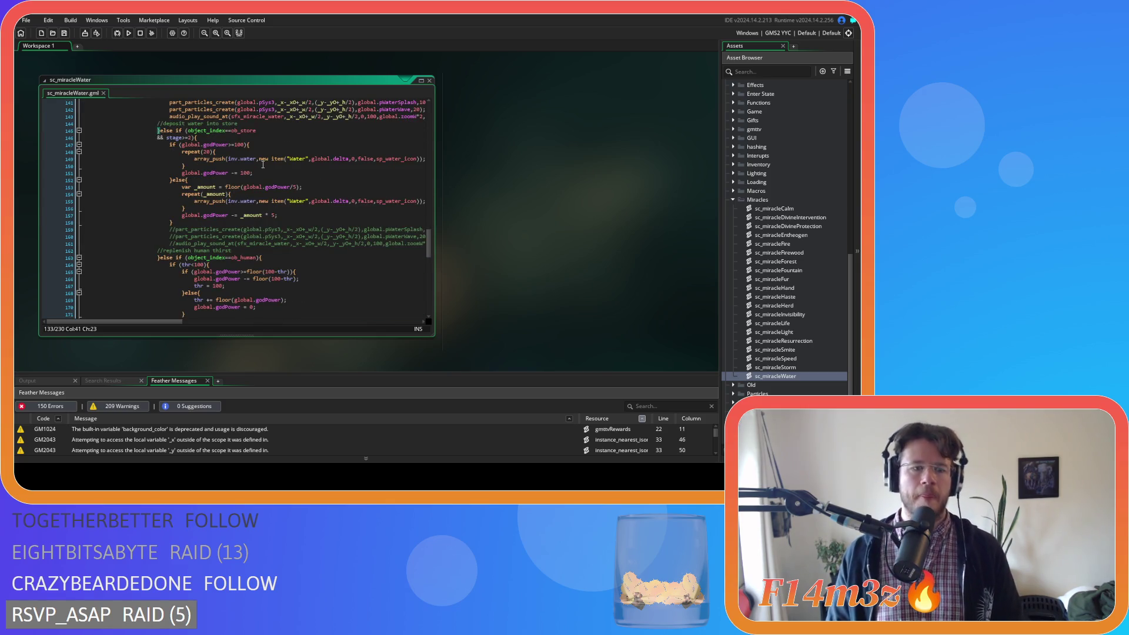
scroll(263, 165, down, 4)
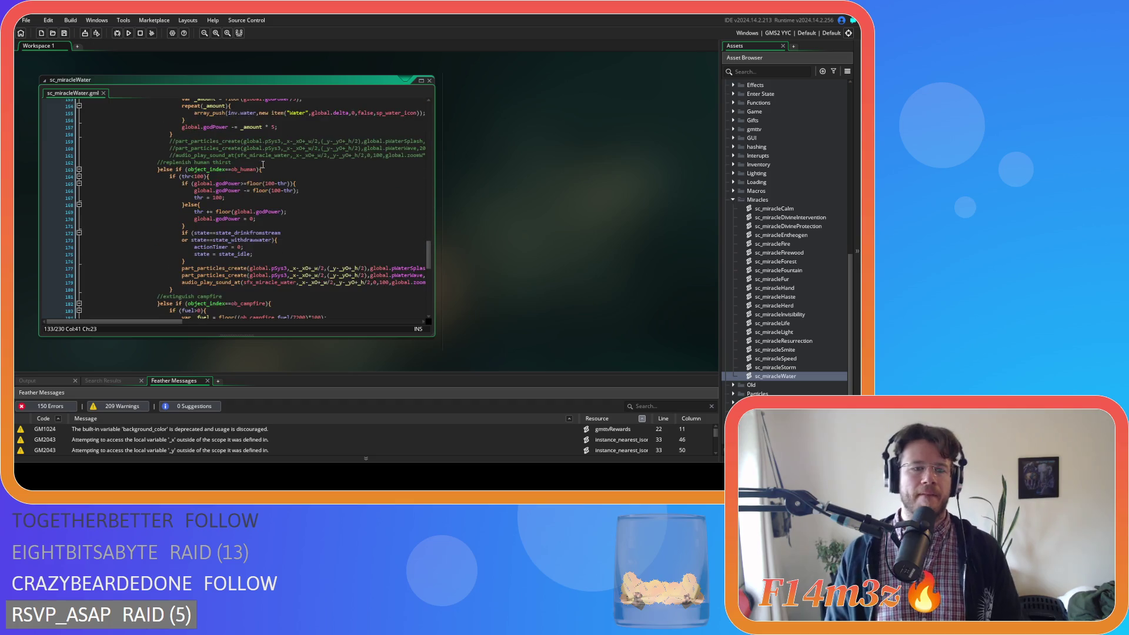
click(262, 178)
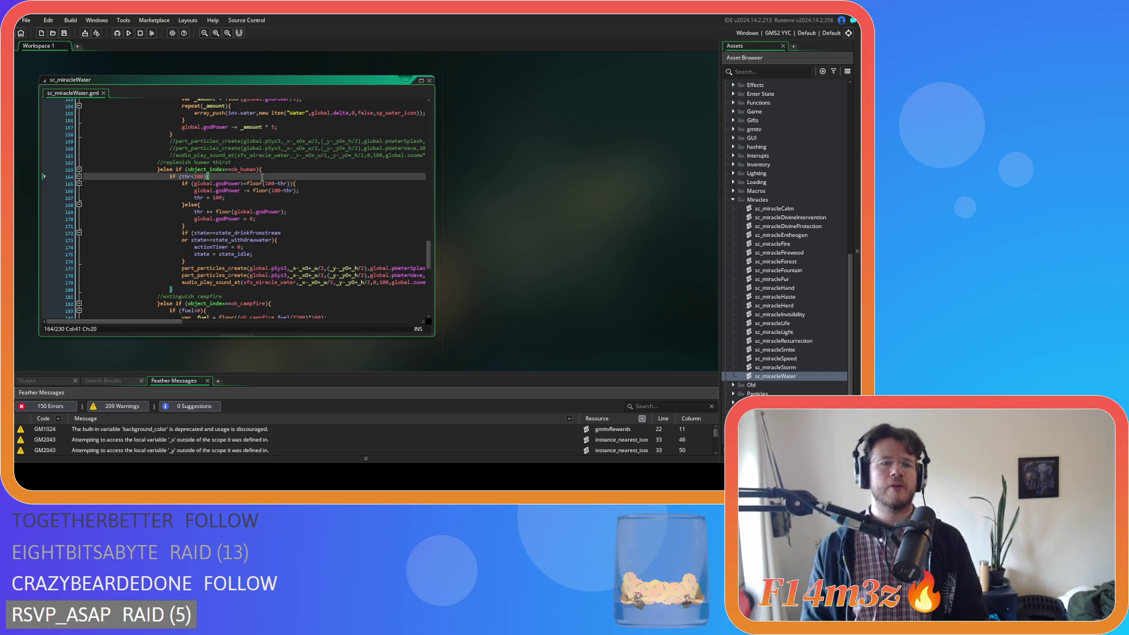
scroll(262, 178, down, 3)
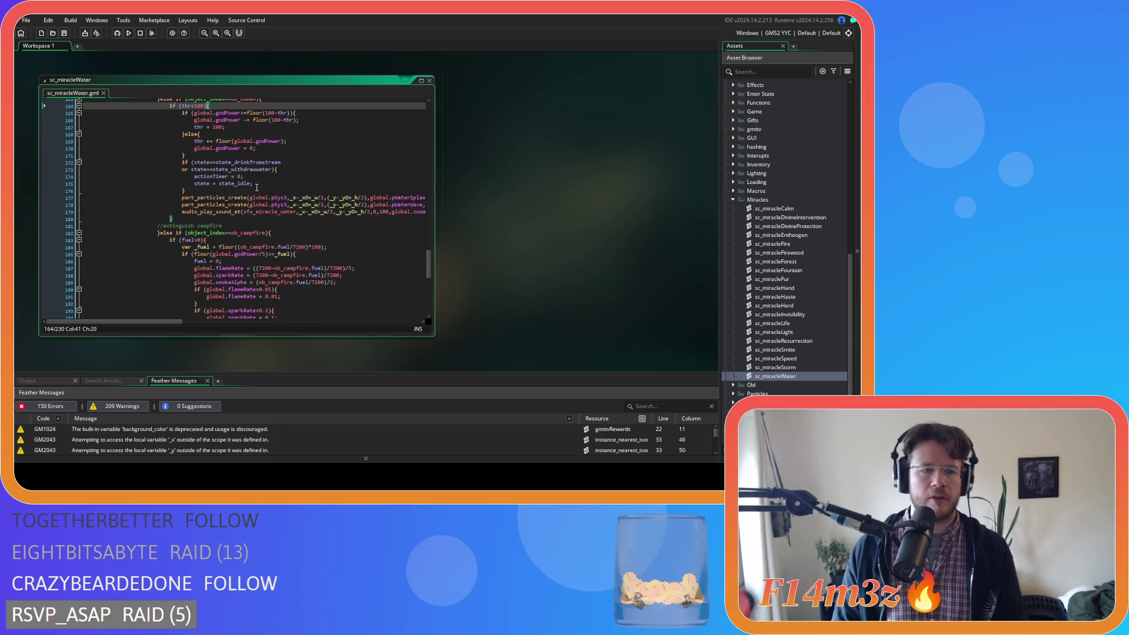
scroll(276, 181, down, 3)
click(275, 180)
click(256, 189)
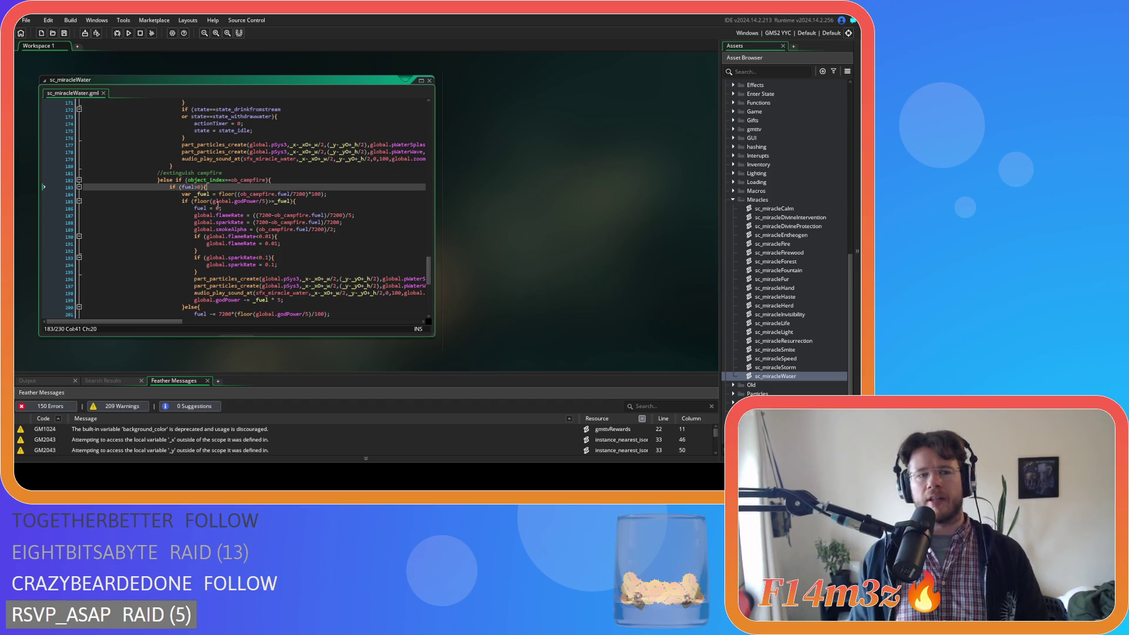
scroll(223, 201, down, 8)
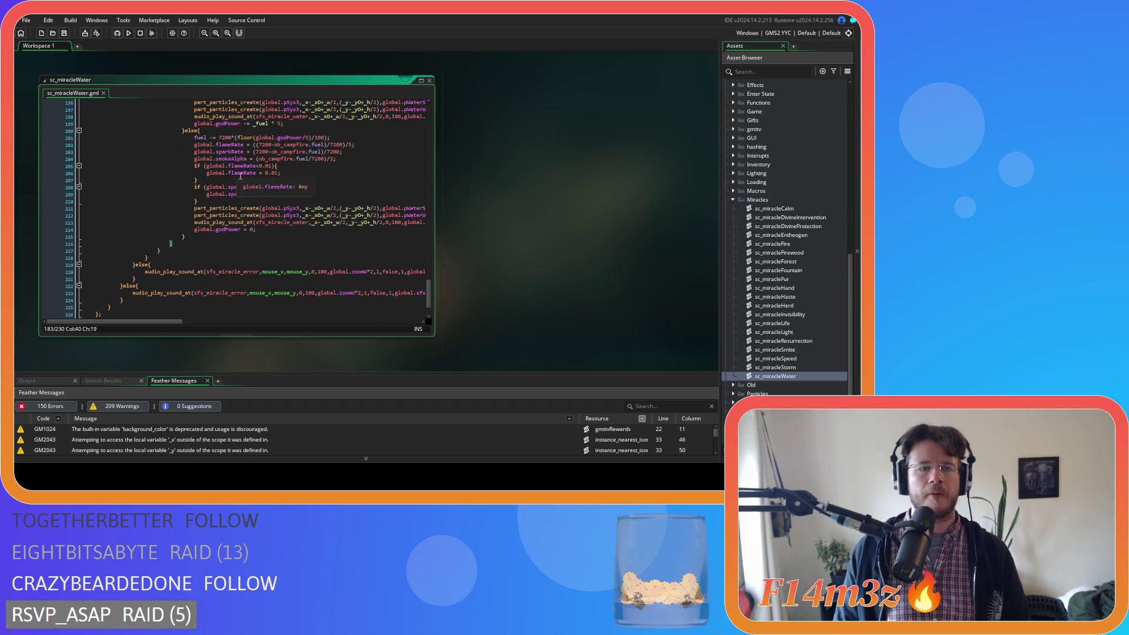
scroll(235, 191, up, 20)
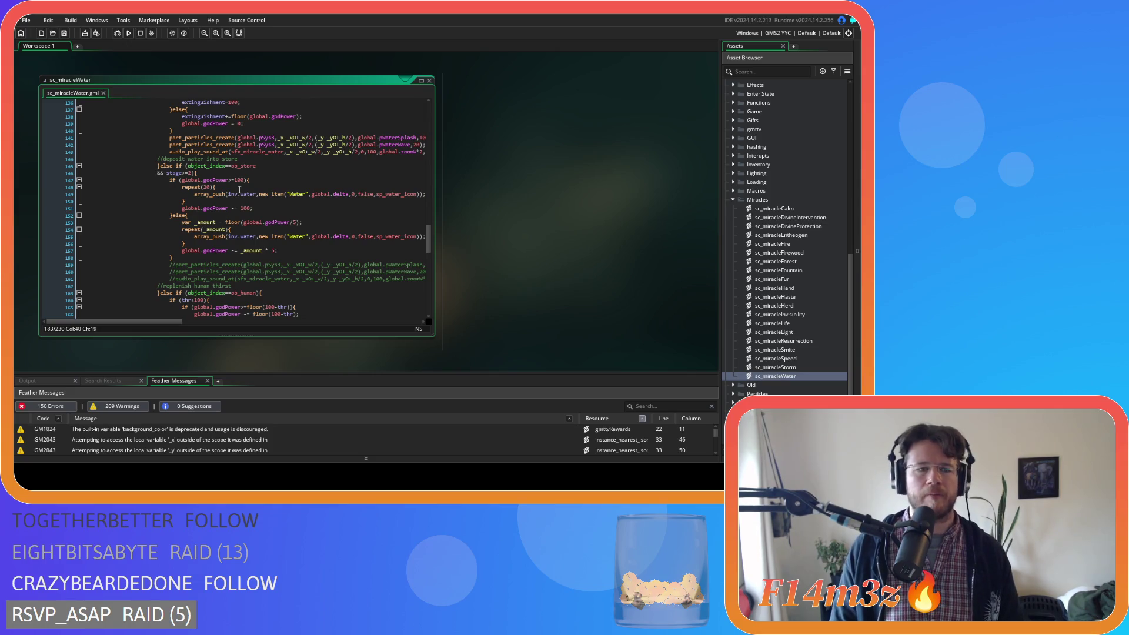
scroll(240, 190, up, 20)
scroll(238, 190, up, 9)
scroll(239, 189, down, 4)
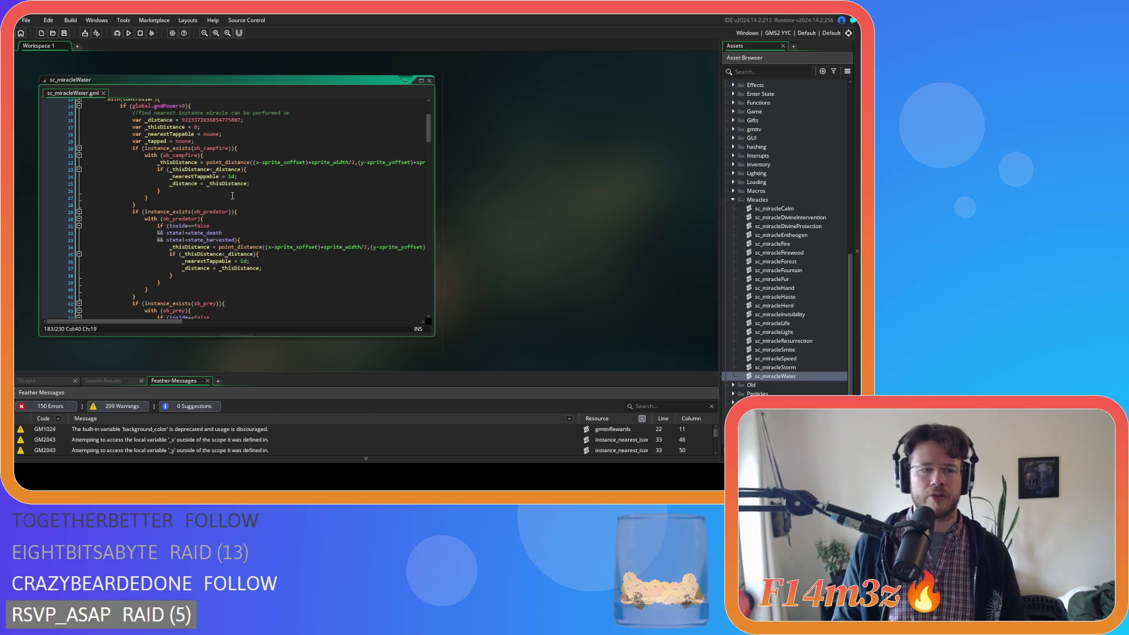
scroll(232, 194, down, 2)
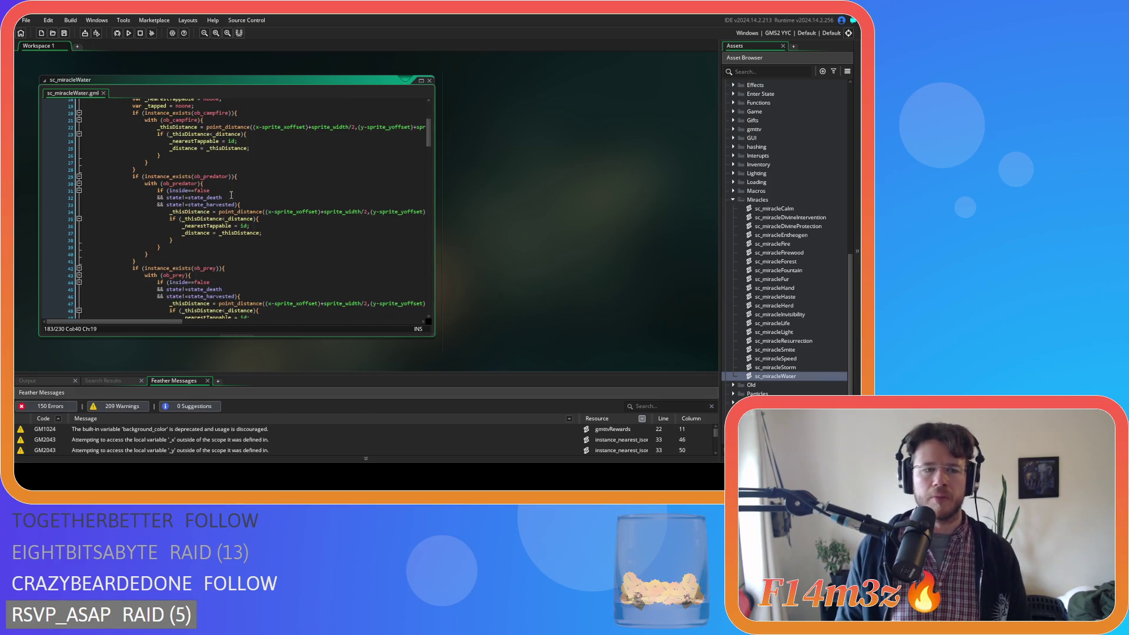
scroll(231, 196, up, 3)
key(F3)
key(F3)
key(F3)
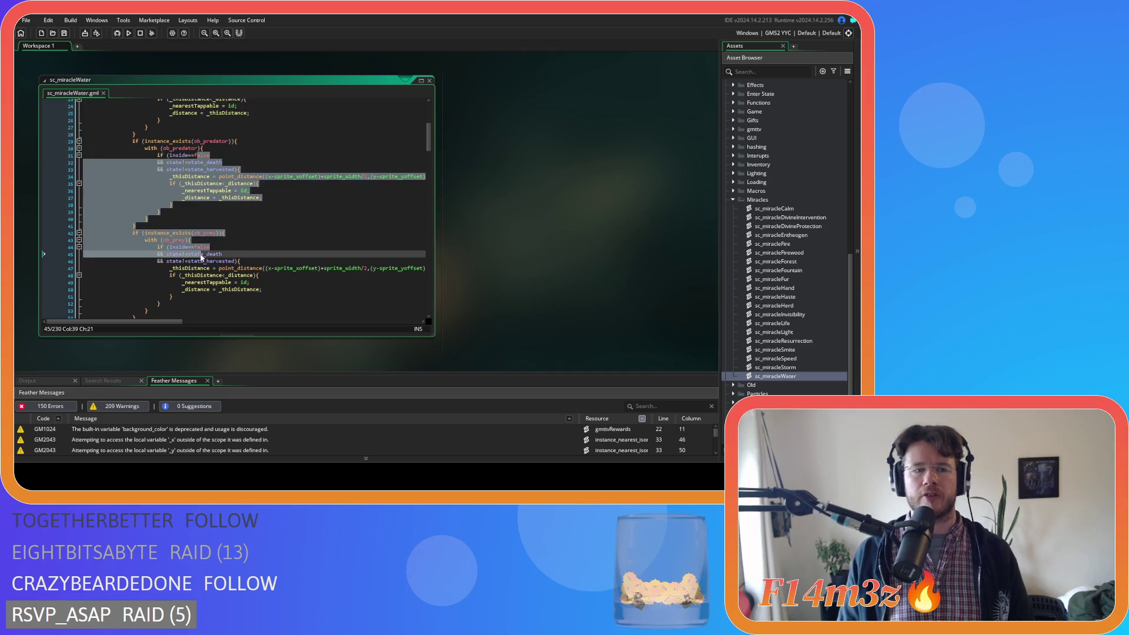
key(F3)
key(F3)
key(F3)
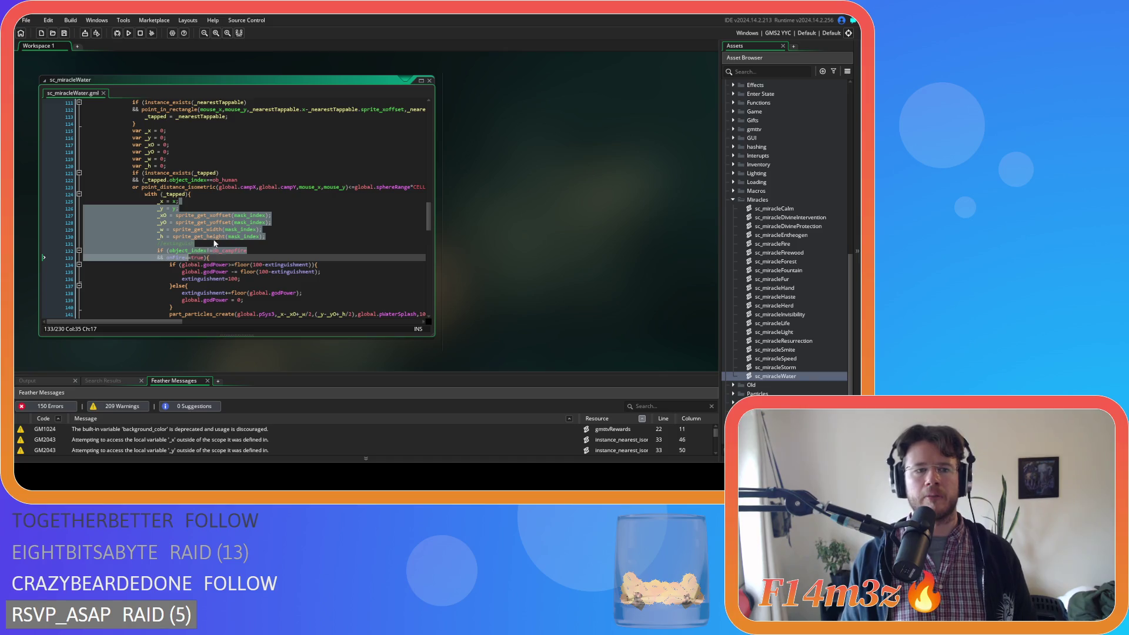
scroll(276, 237, up, 14)
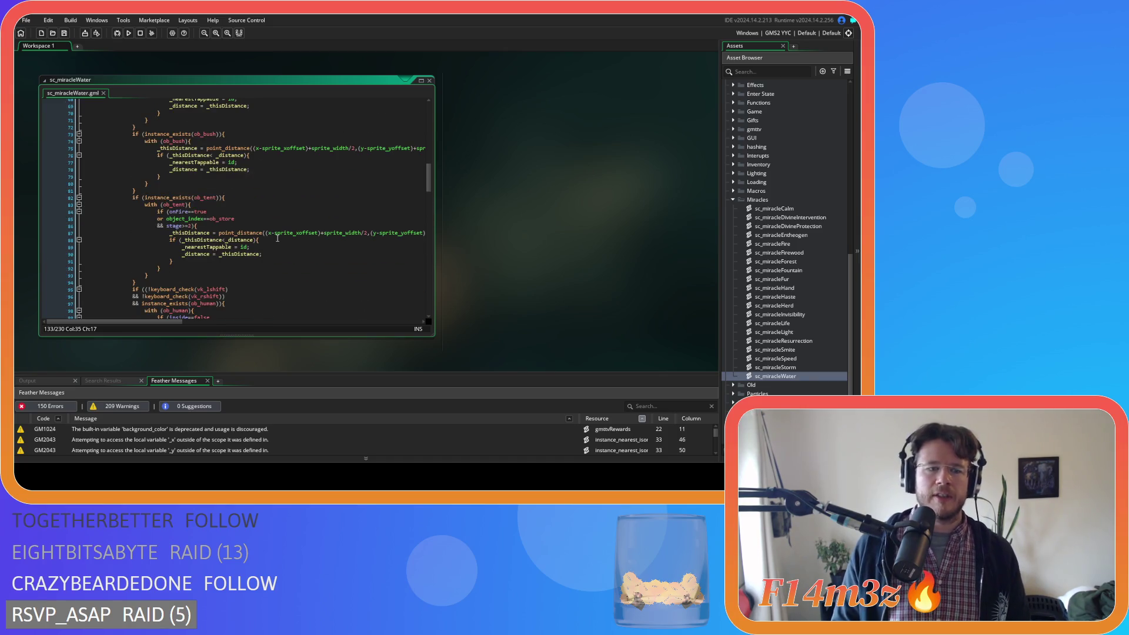
scroll(277, 238, up, 12)
scroll(283, 207, up, 9)
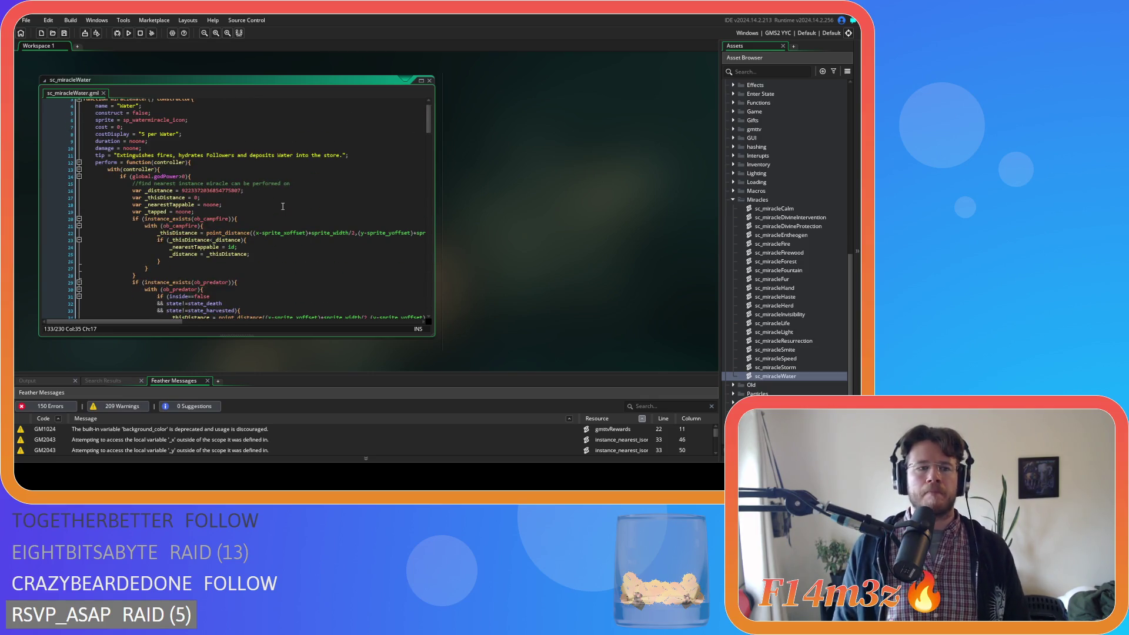
scroll(283, 206, down, 6)
scroll(282, 206, up, 5)
click(283, 206)
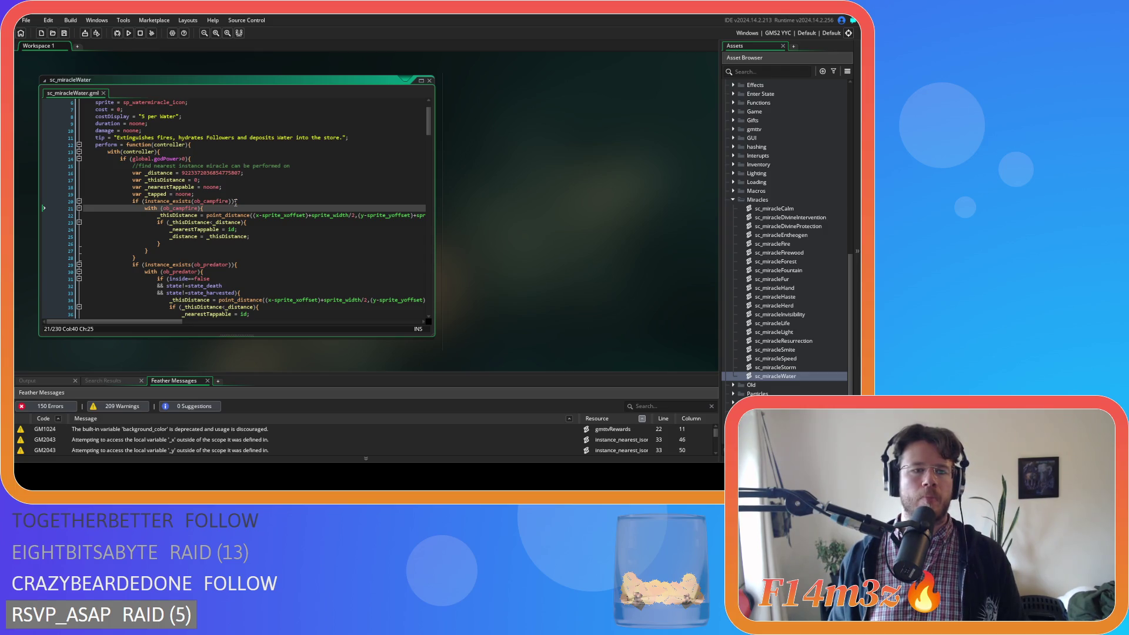
scroll(235, 203, down, 5)
scroll(236, 203, up, 3)
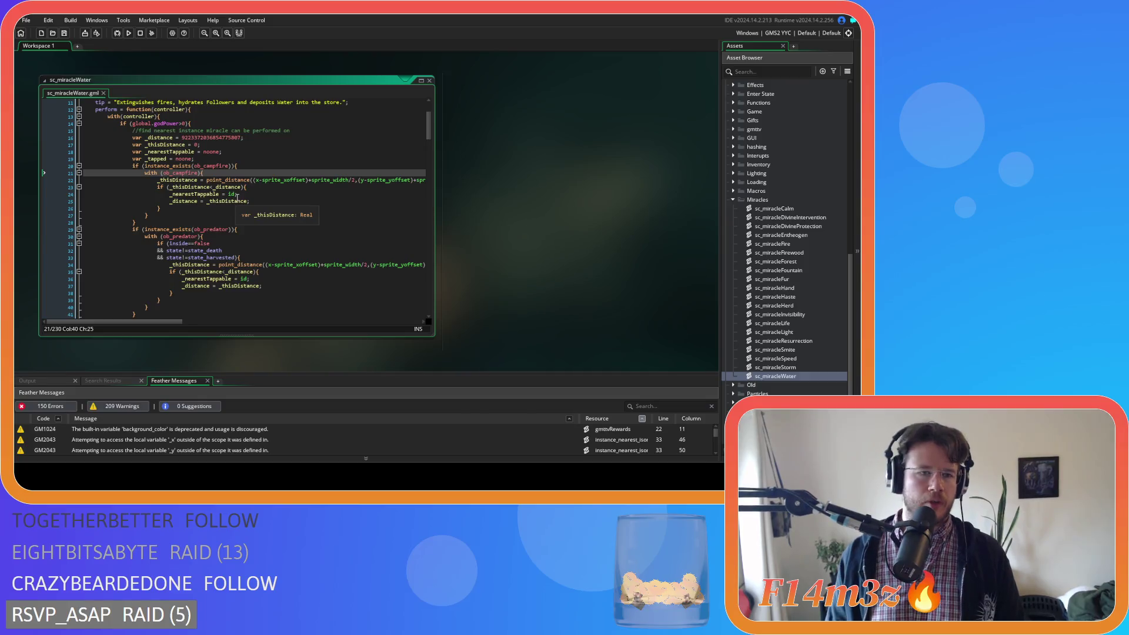
key(Return)
Wrap the campfire distance check in if (fuel>0), indent it, and save.
text(if ()
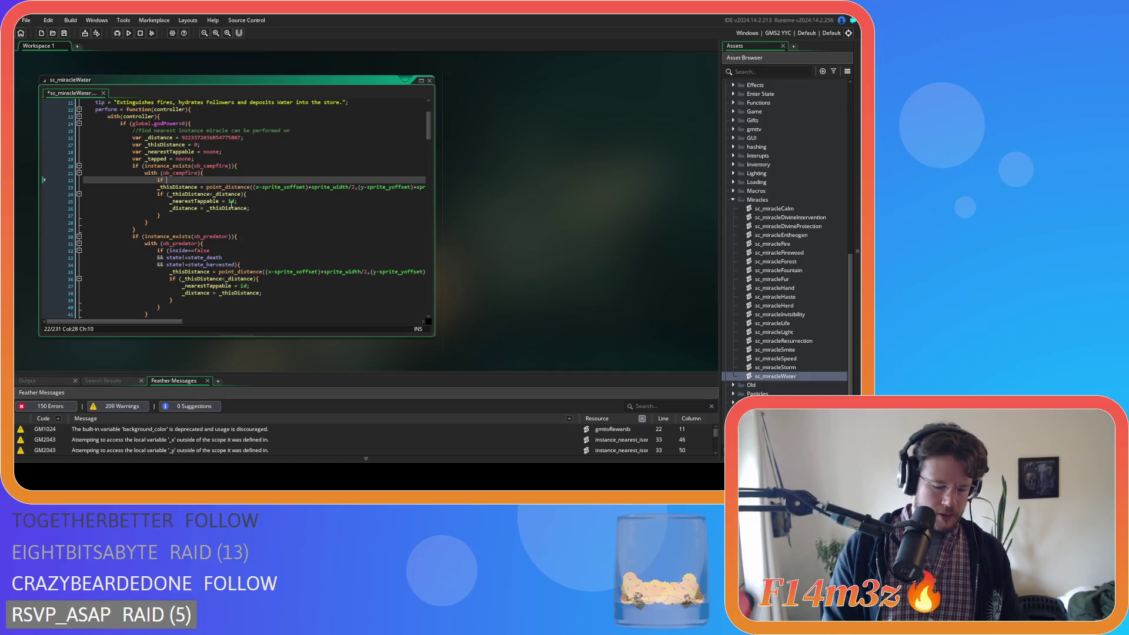
text(fuel>)
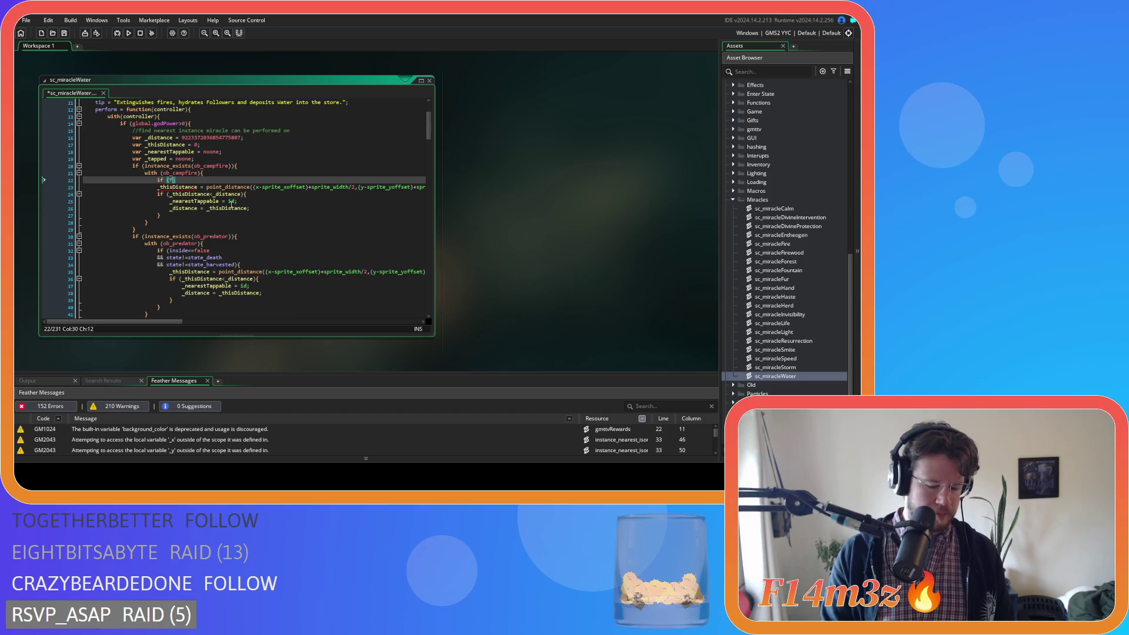
text(0)
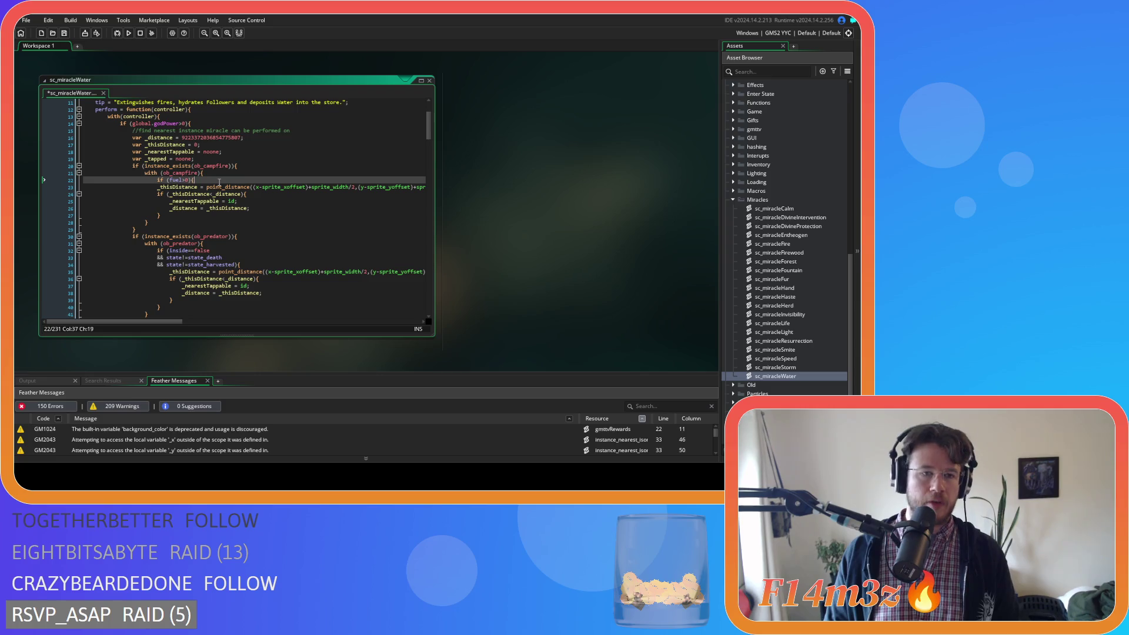
click(171, 216)
key(shift+Up)
key(shift+Up)
key(shift+Up)
key(Tab)
click(180, 218)
key(Return)
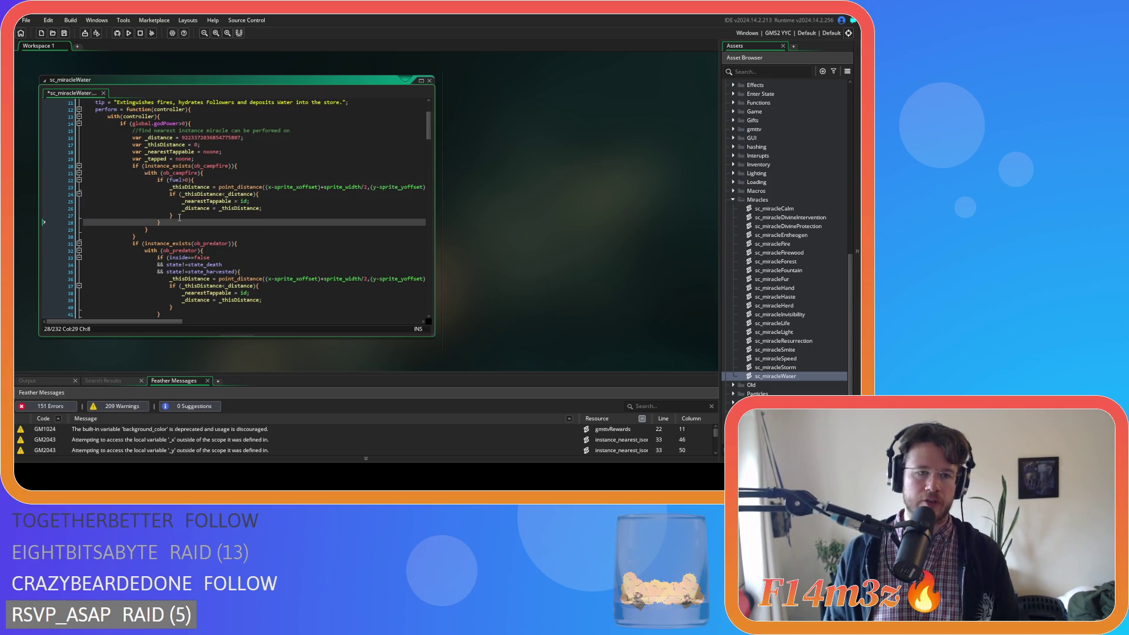
key(ctrl+s)
Add && onFire==true to both the predator and prey inside checks.
mouse_move(269, 189)
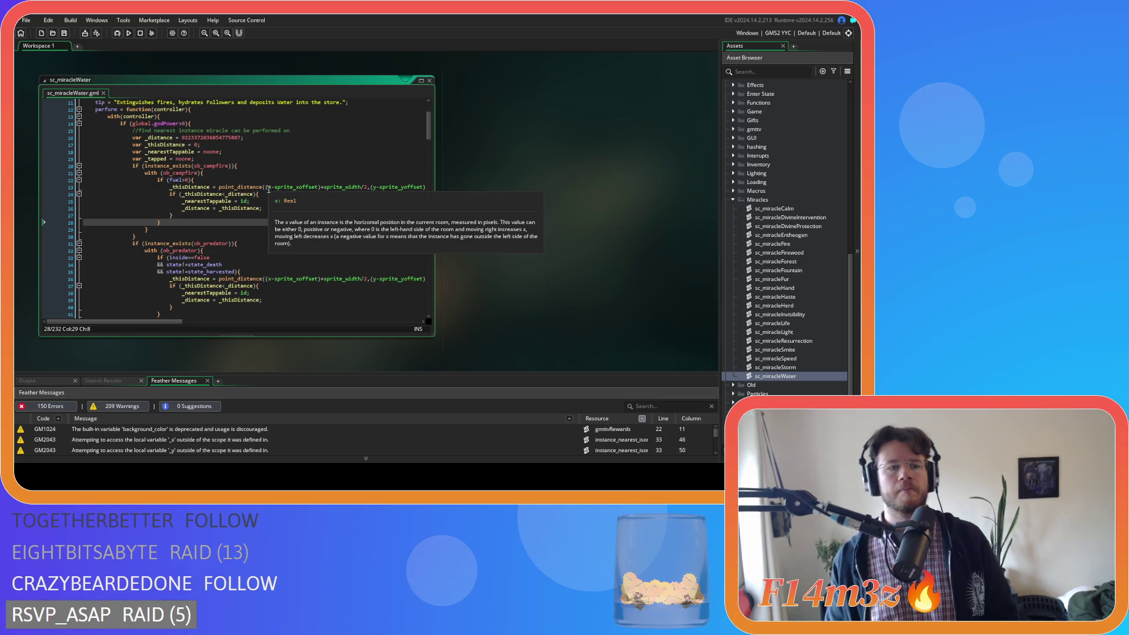
scroll(269, 203, down, 2)
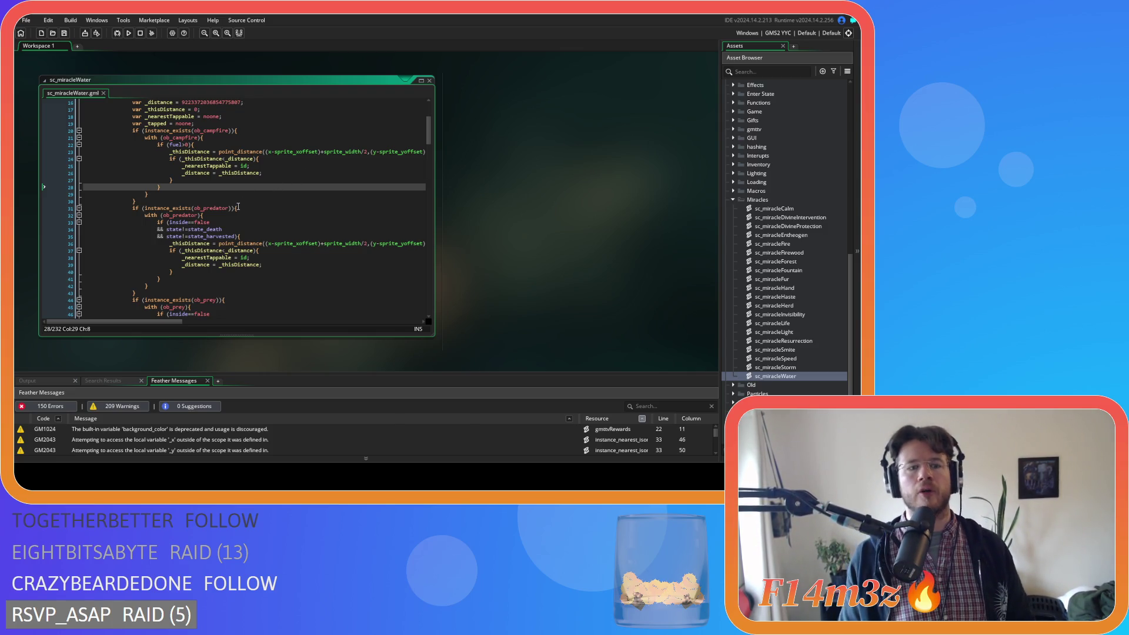
click(227, 222)
key(Return)
text(&& onFire)
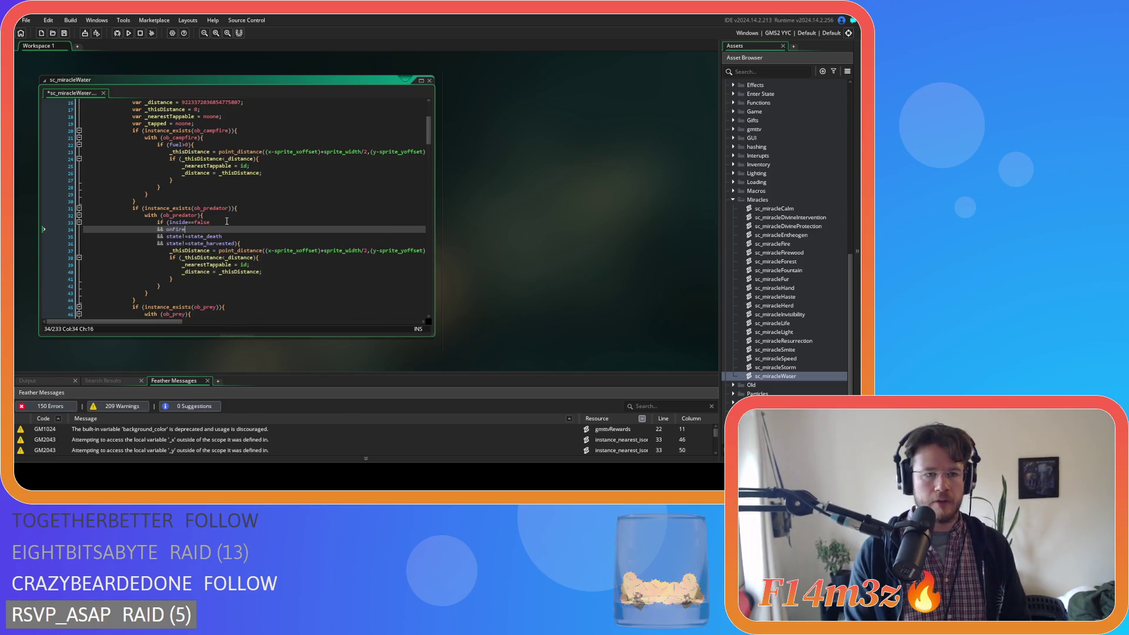
text(==true)
key(shift+Left)
key(shift+Left)
key(shift+Left)
key(ctrl+c)
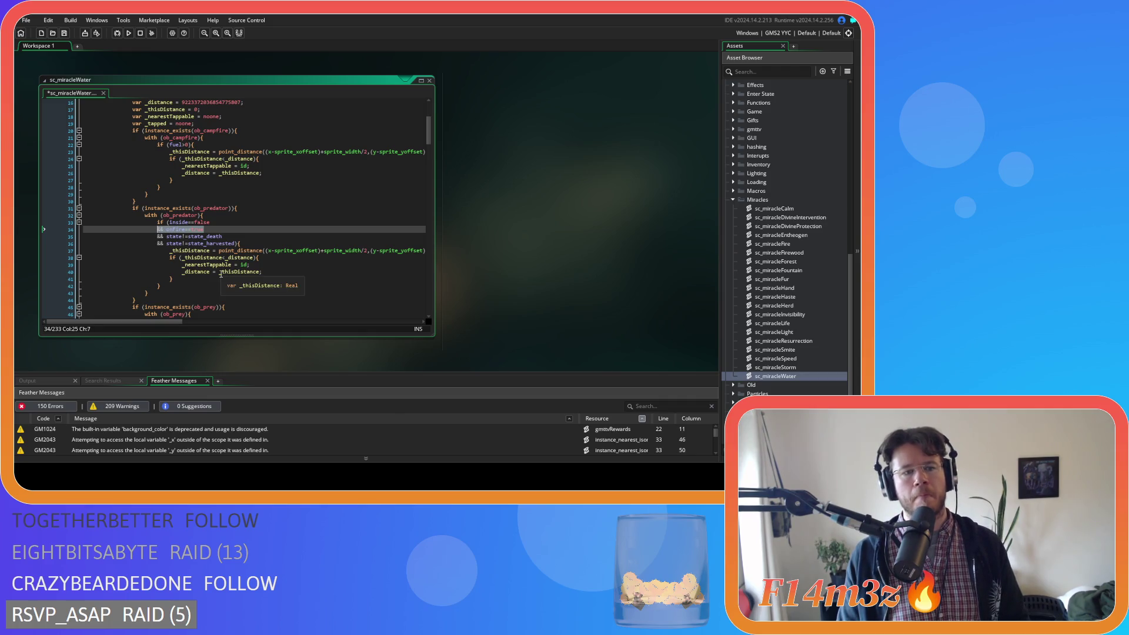
scroll(235, 247, down, 4)
click(231, 234)
key(Return)
key(ctrl+v)
Wrap the ob_tree distance check in if (onFire==true){ … } and indent it.
scroll(230, 233, down, 3)
scroll(230, 224, down, 3)
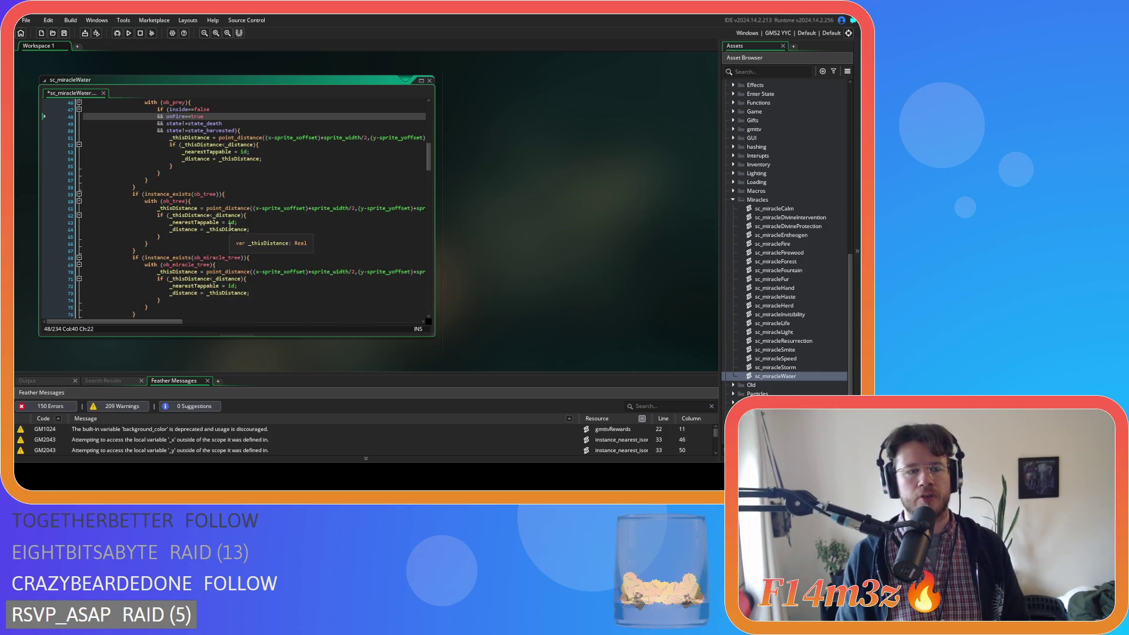
scroll(209, 200, up, 3)
click(249, 253)
key(Return)
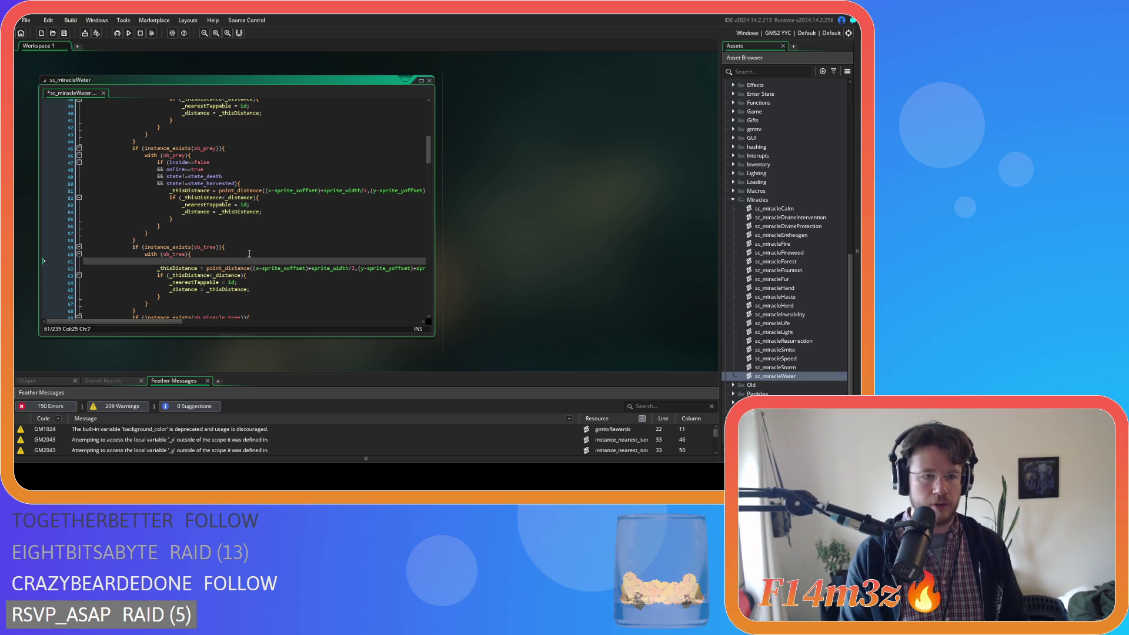
click(170, 260)
key(ctrl+v)
key(BackSpace)
key(BackSpace)
text(()
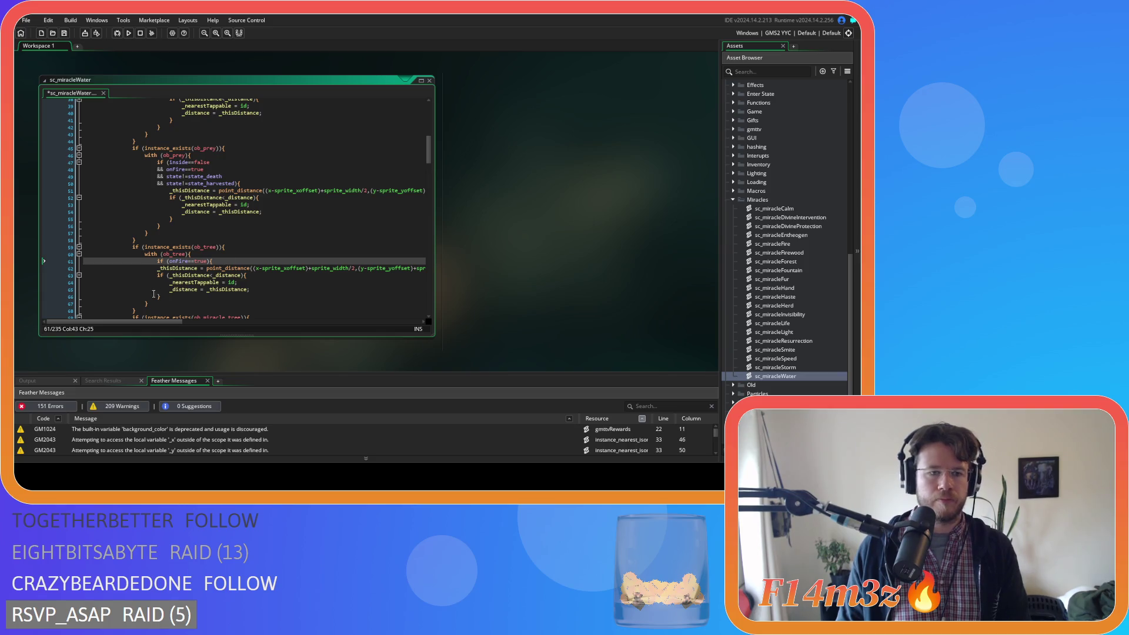
click(171, 298)
key(Return)
text(})
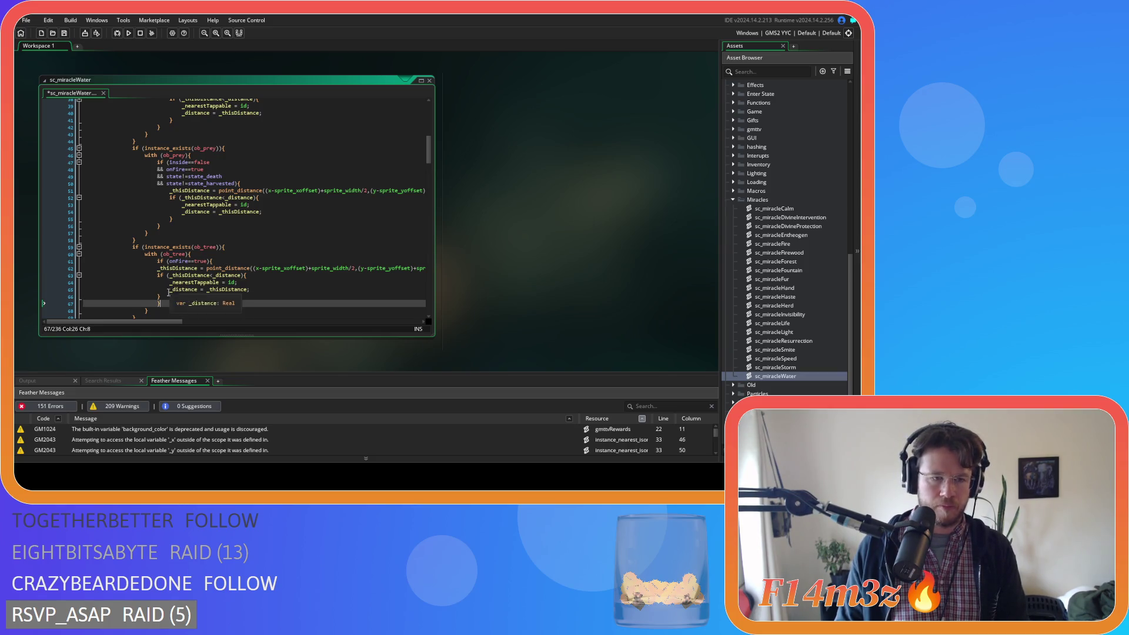
drag(161, 297, 155, 284)
key(Tab)
Wrap the ob_miracle_tree distance check in the same if (onFire==true){ … } block.
drag(212, 262, 158, 262)
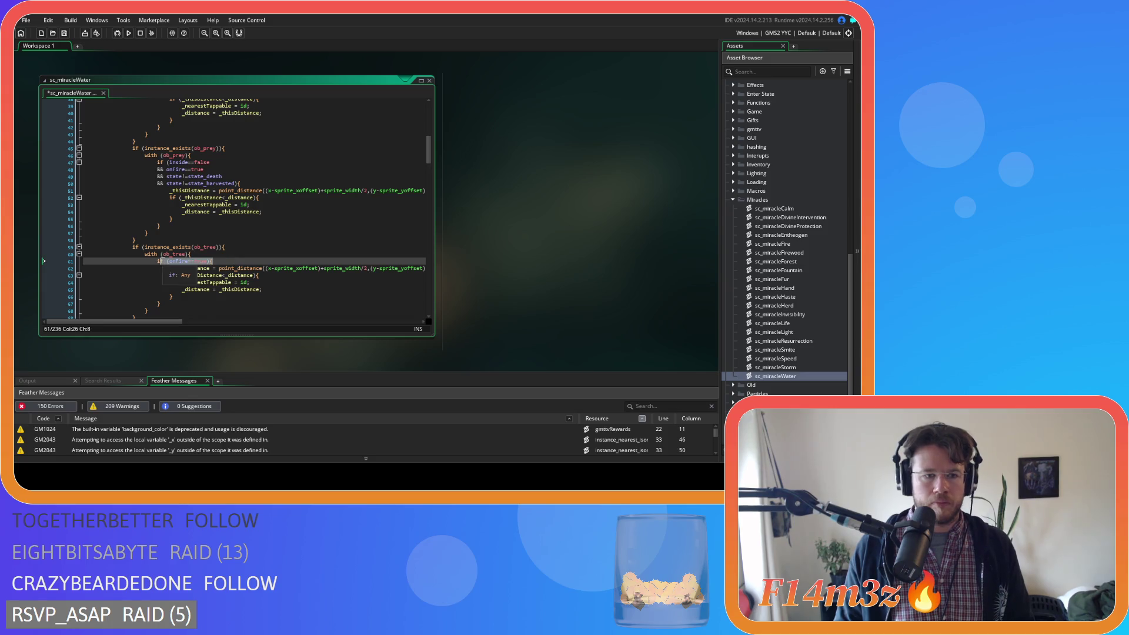
scroll(266, 202, down, 6)
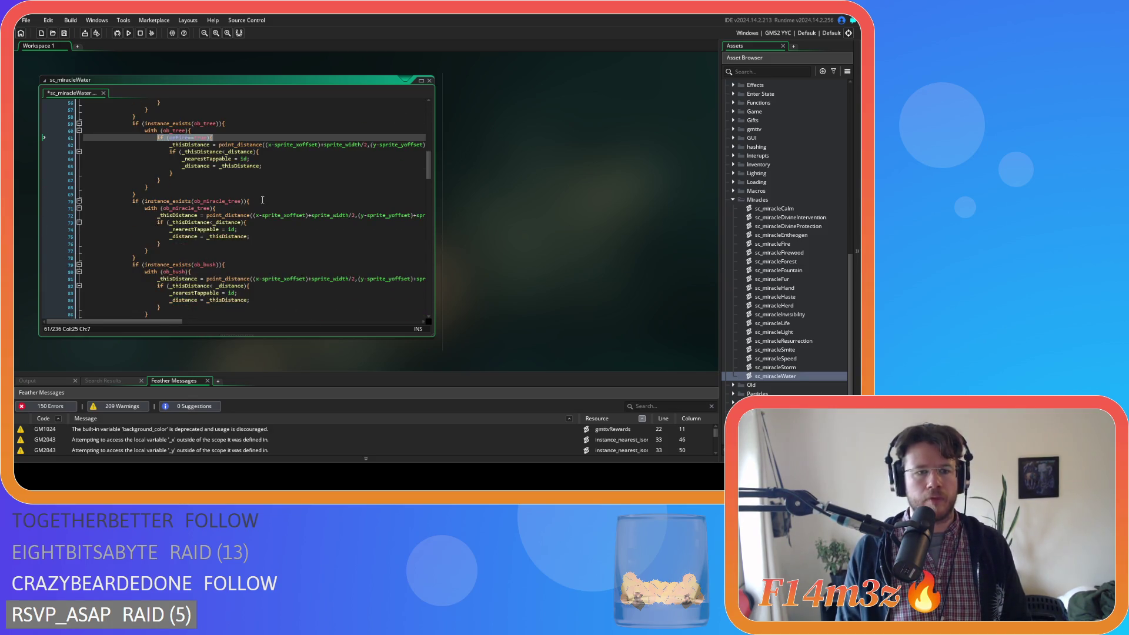
key(ctrl+c)
click(237, 208)
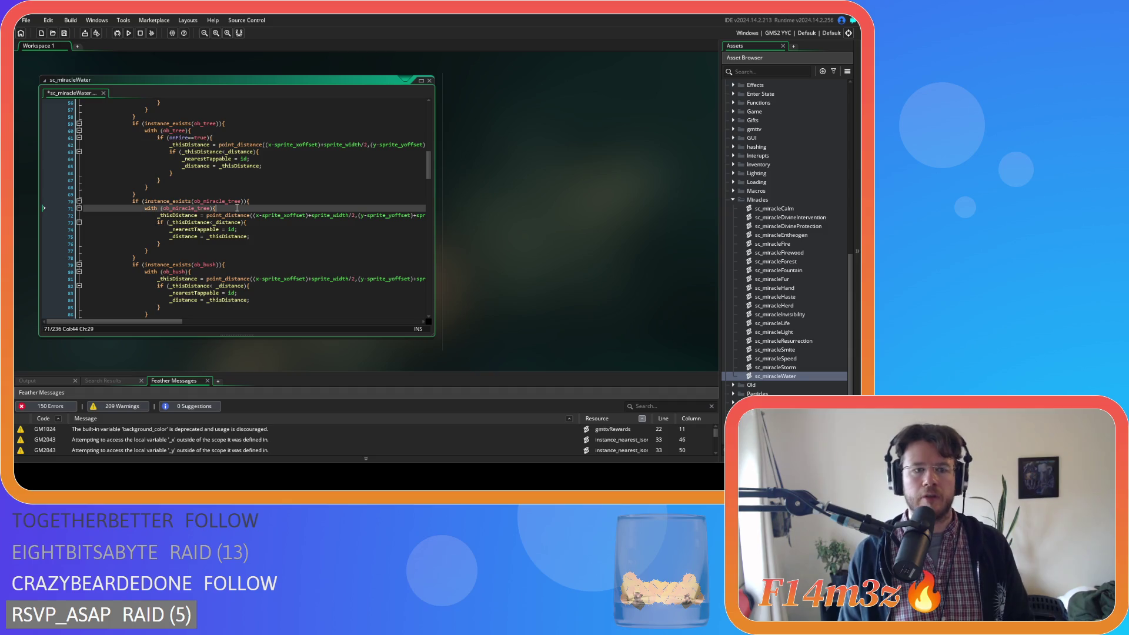
key(Return)
key(ctrl+v)
drag(169, 252, 153, 221)
key(Tab)
click(181, 248)
key(Return)
text(})
Wrap the ob_bush distance check in if (onFire==true){ … } and save the script.
drag(213, 215, 157, 216)
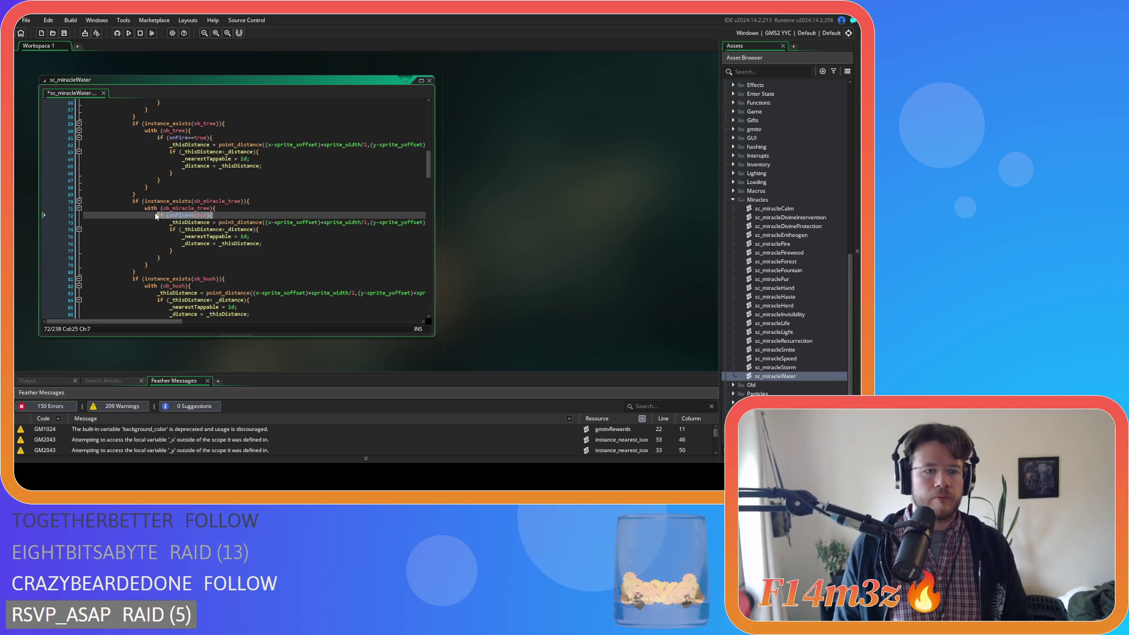
scroll(177, 224, down, 2)
click(223, 233)
key(Return)
key(ctrl+v)
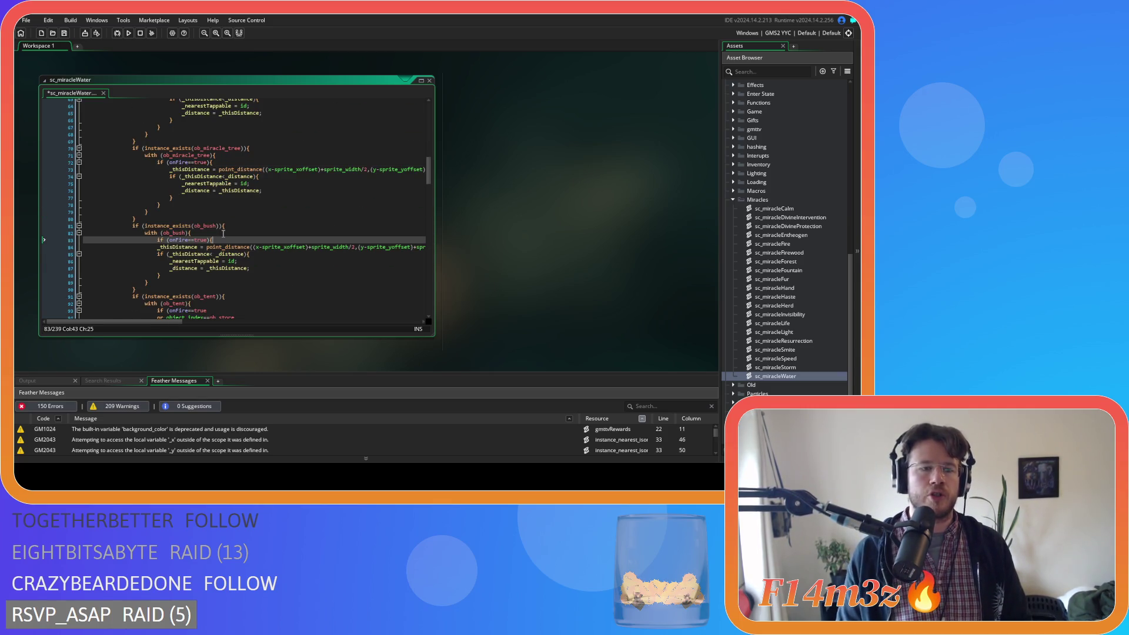
drag(161, 275, 141, 253)
key(Tab)
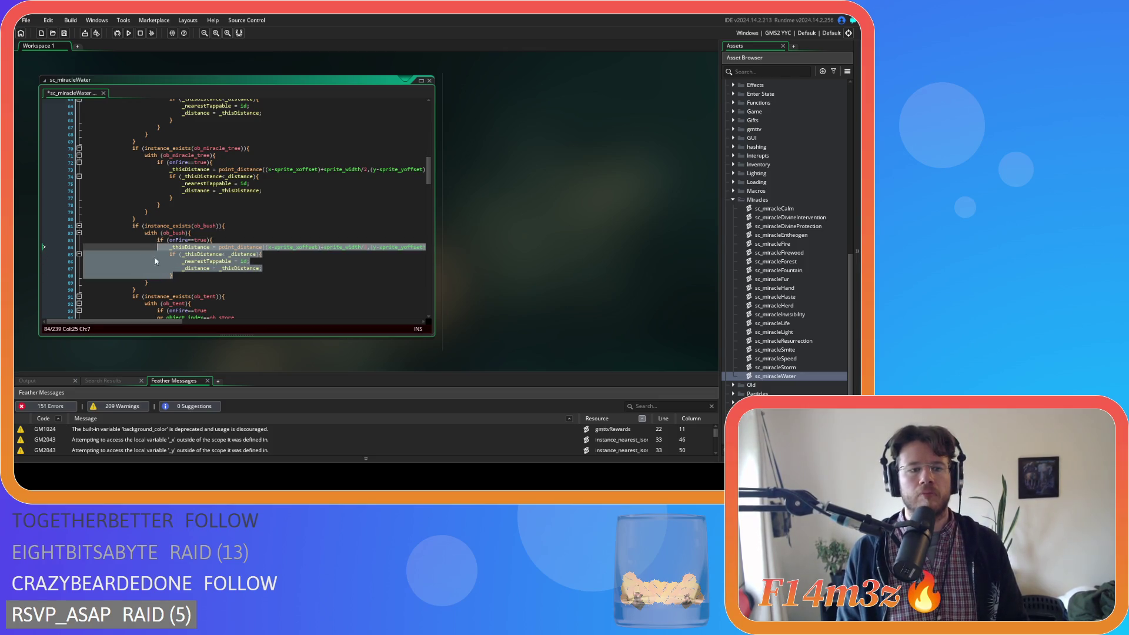
click(178, 275)
key(Return)
text(})
key(ctrl+s)
Review the onFire condition in the ob_tent block.
scroll(234, 269, down, 4)
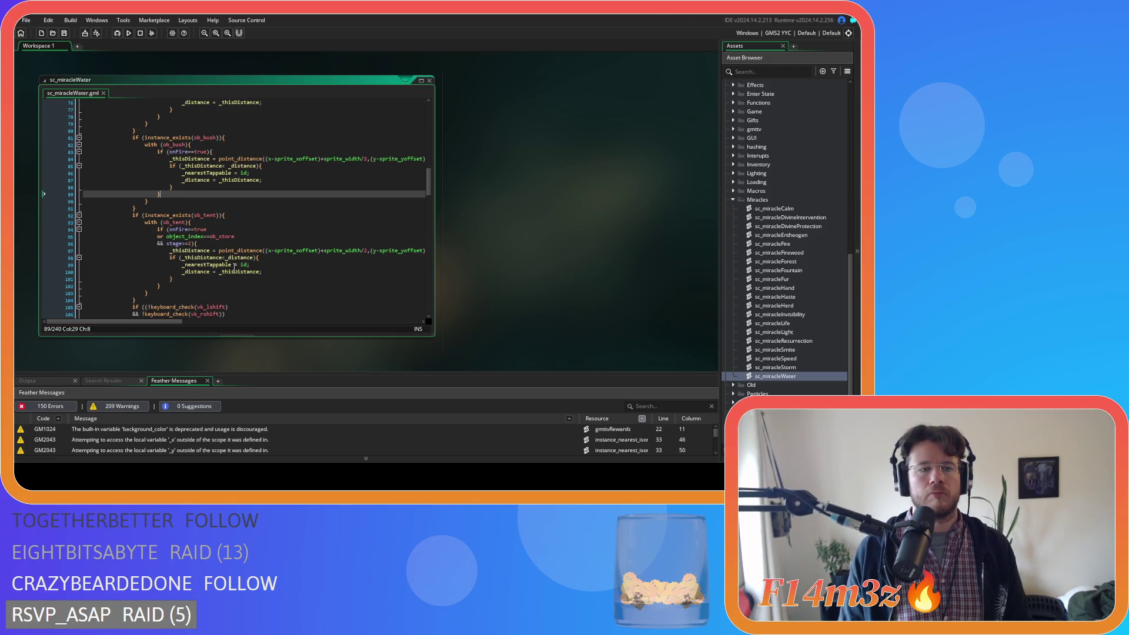
click(218, 223)
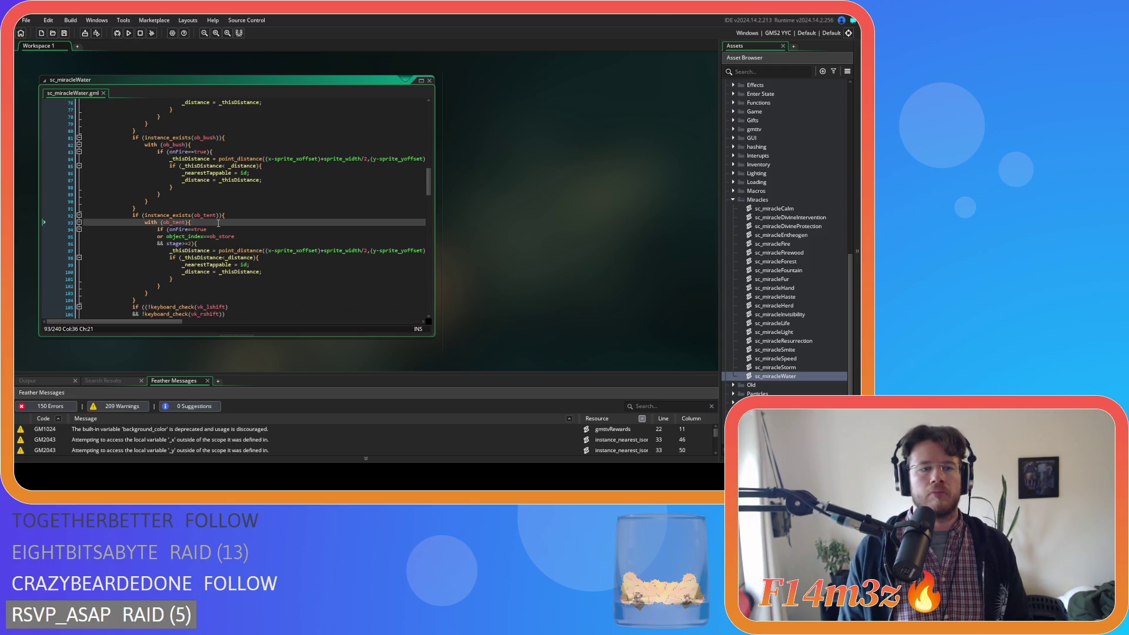
click(236, 229)
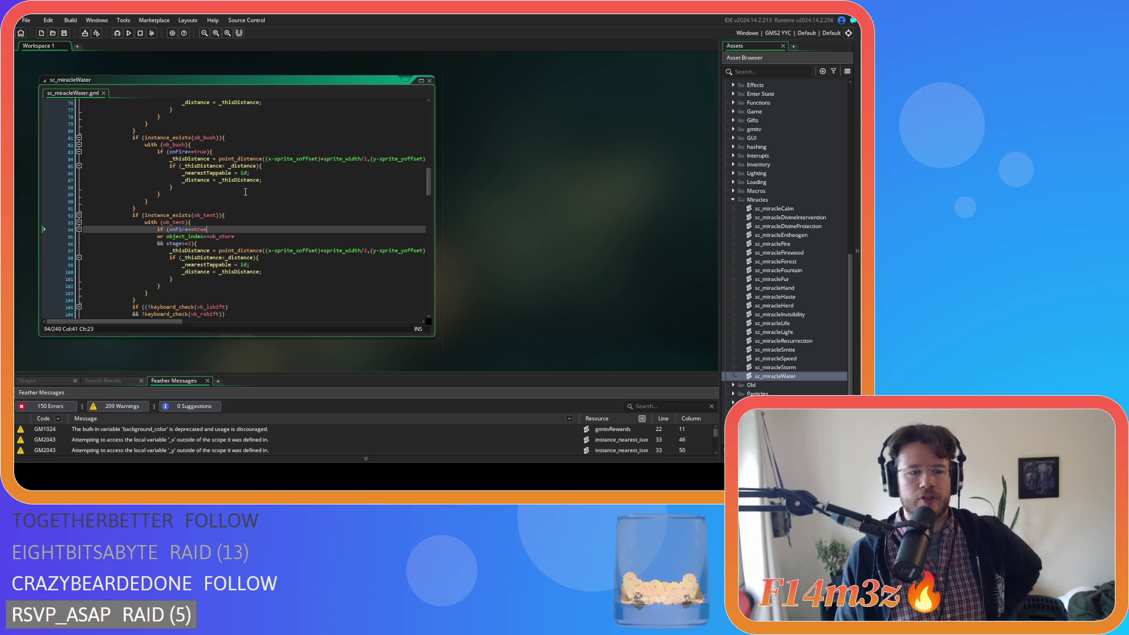
Add onFire==true after inside==false in the ob_human condition and save.
scroll(245, 192, down, 3)
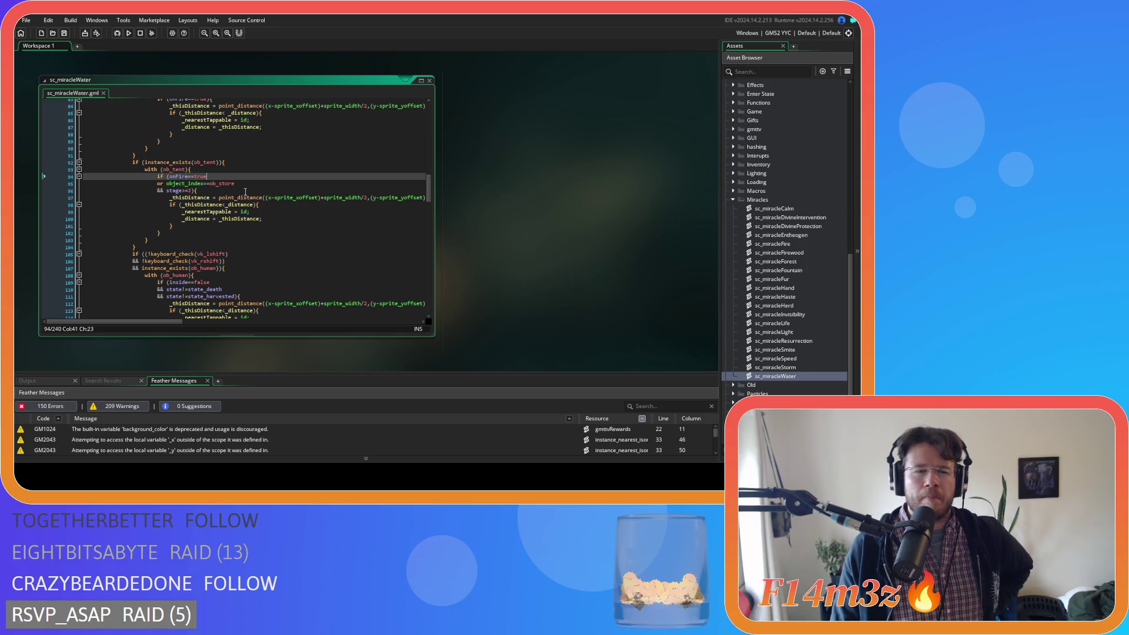
scroll(245, 191, down, 2)
click(233, 248)
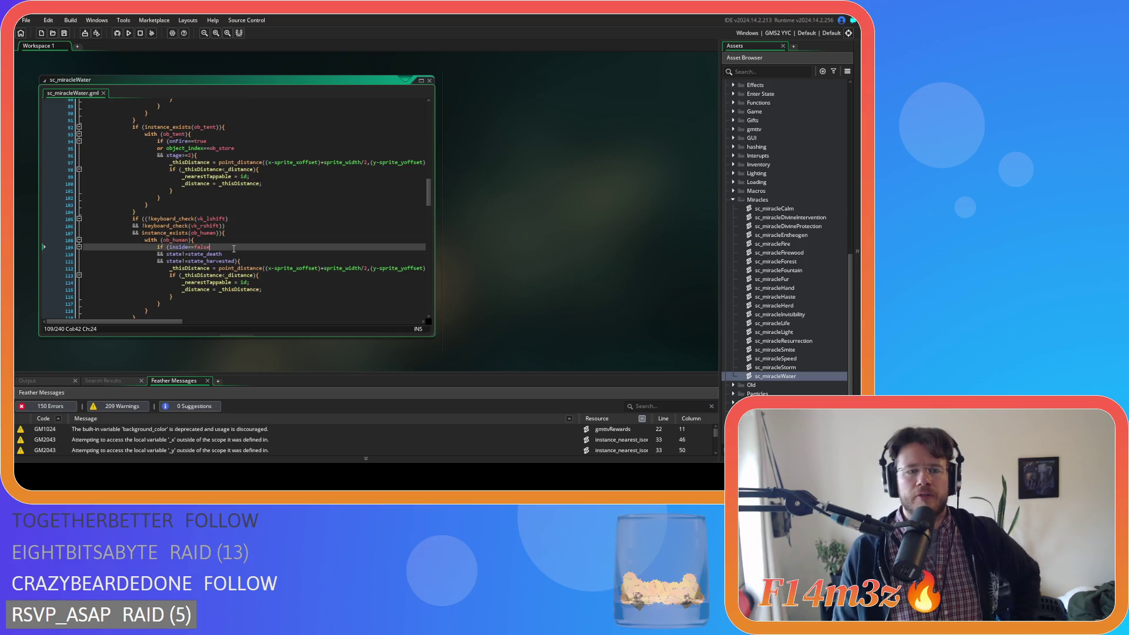
key(Return)
text(&& onFire==)
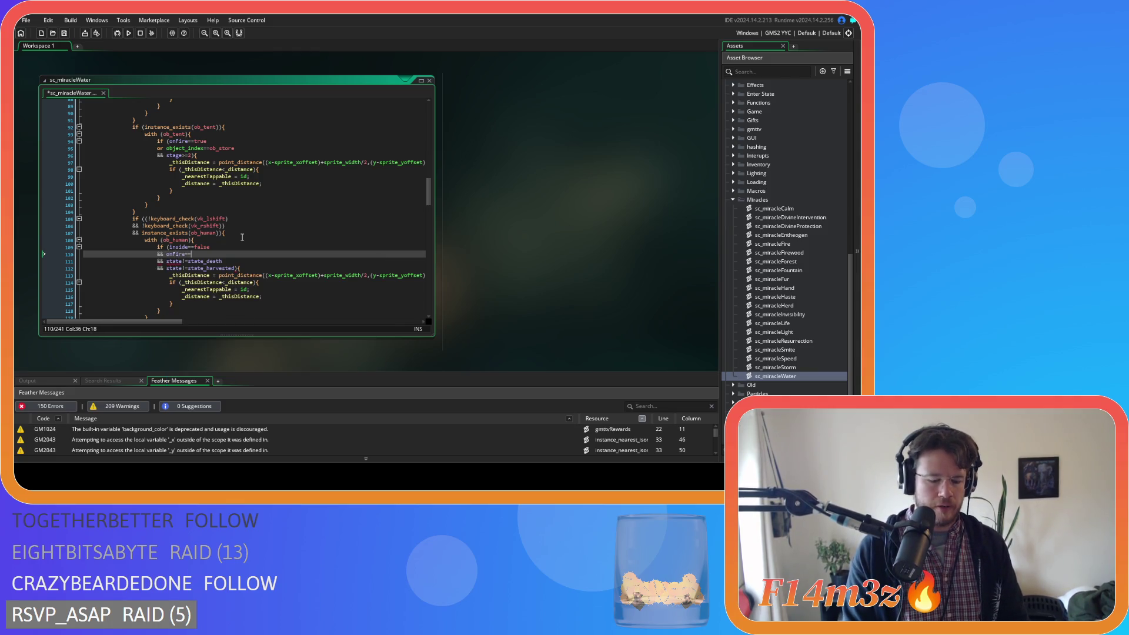
text(true)
key(ctrl+s)
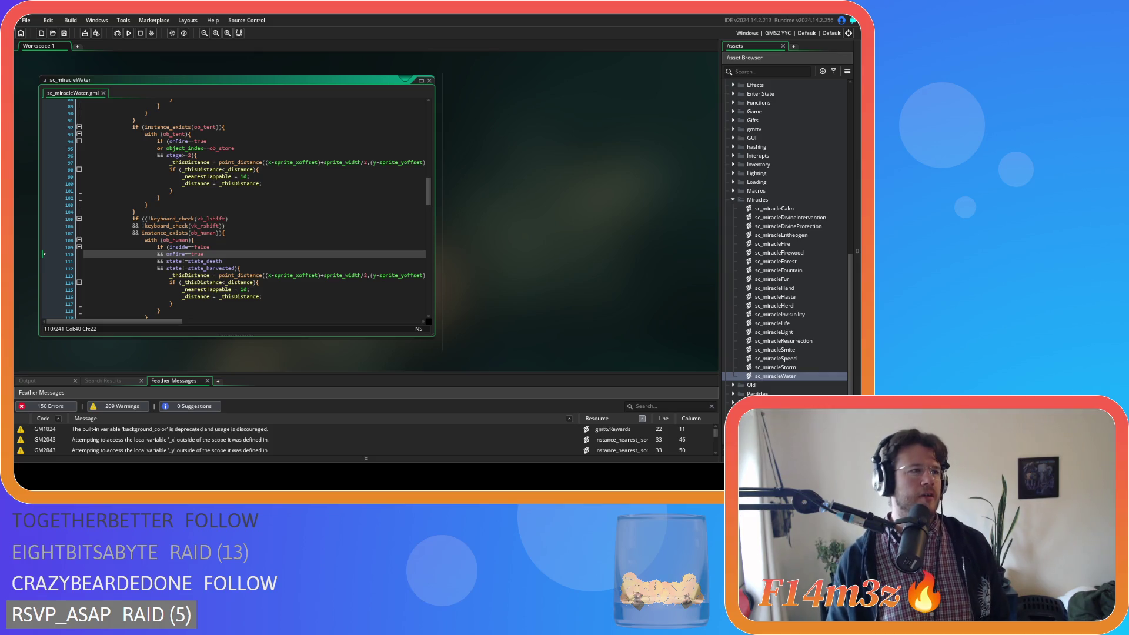
Return to the ob_human block to confirm the onFire condition is kept.
click(310, 242)
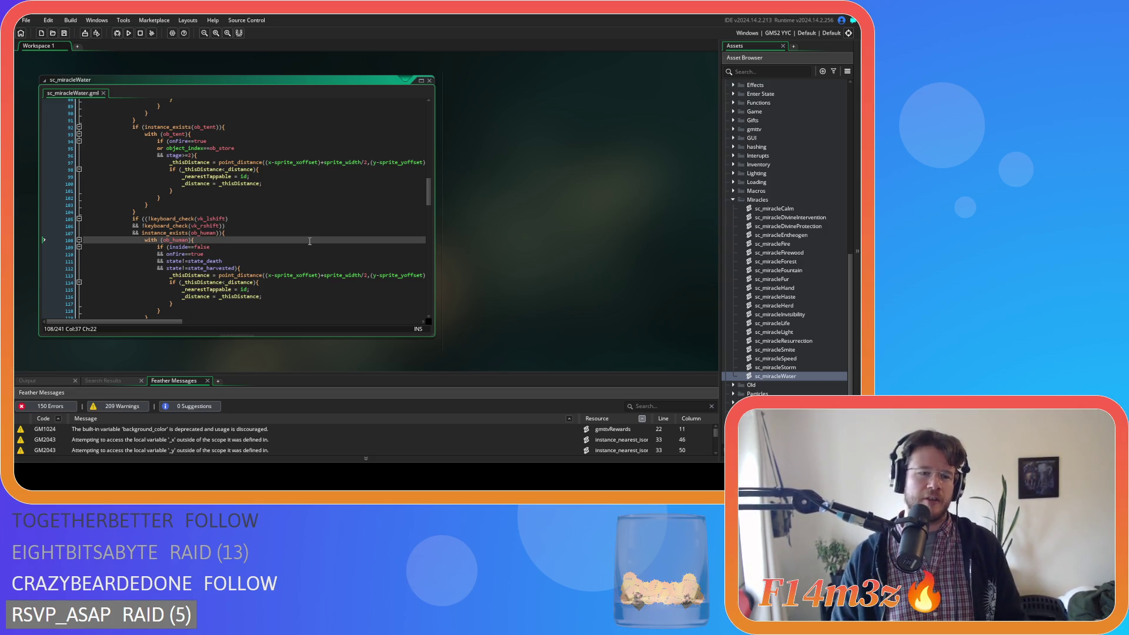
click(253, 235)
scroll(258, 237, down, 2)
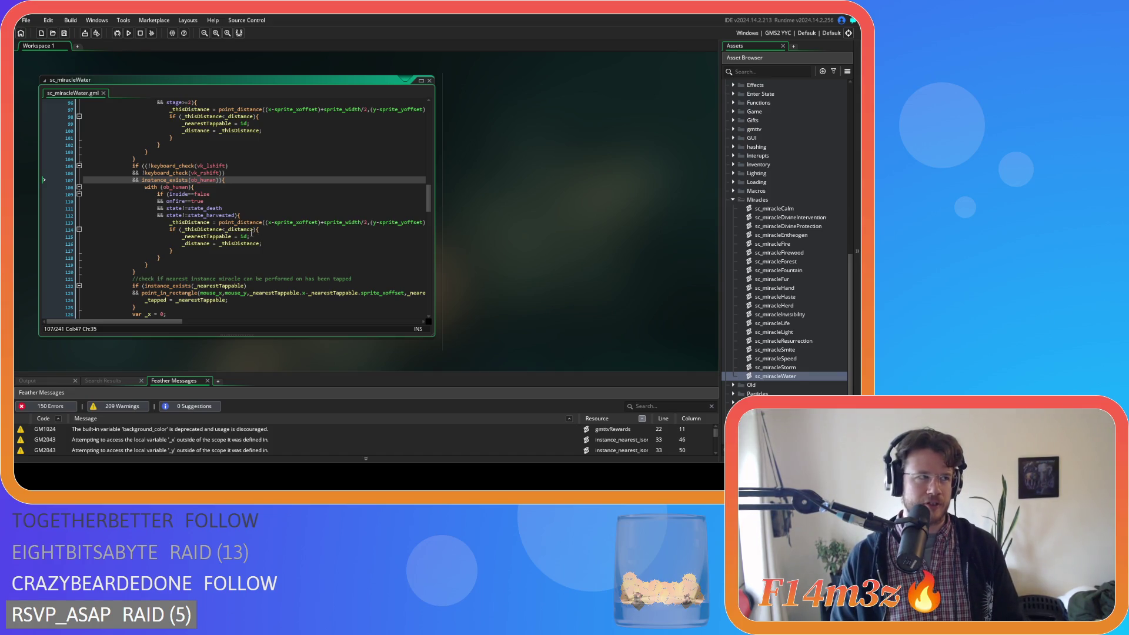
click(254, 187)
key(Down)
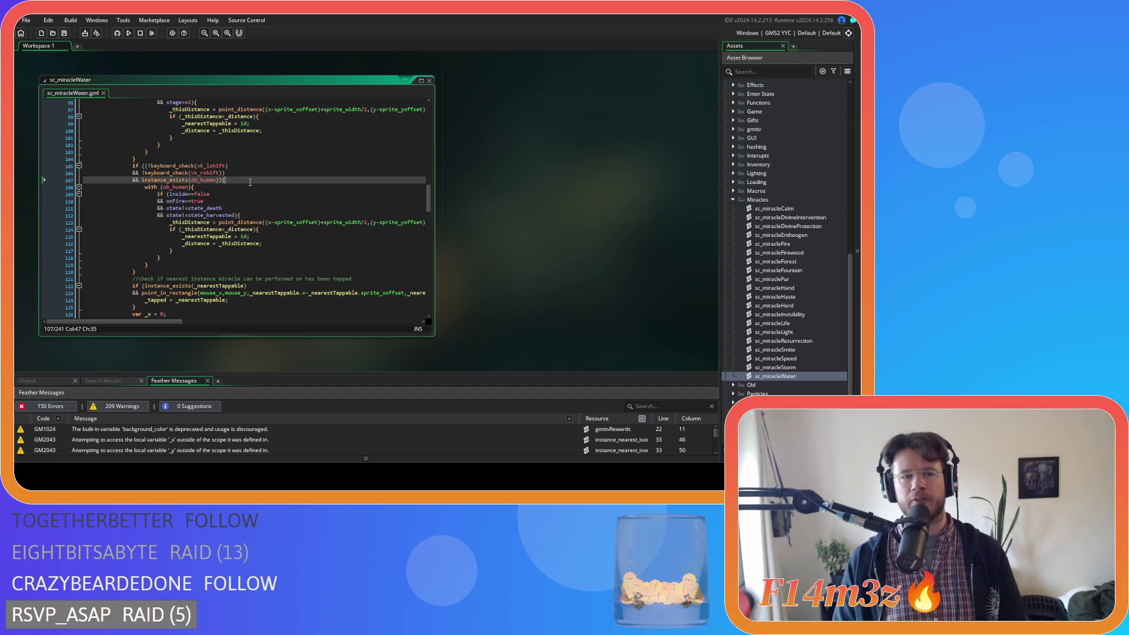
scroll(265, 206, down, 5)
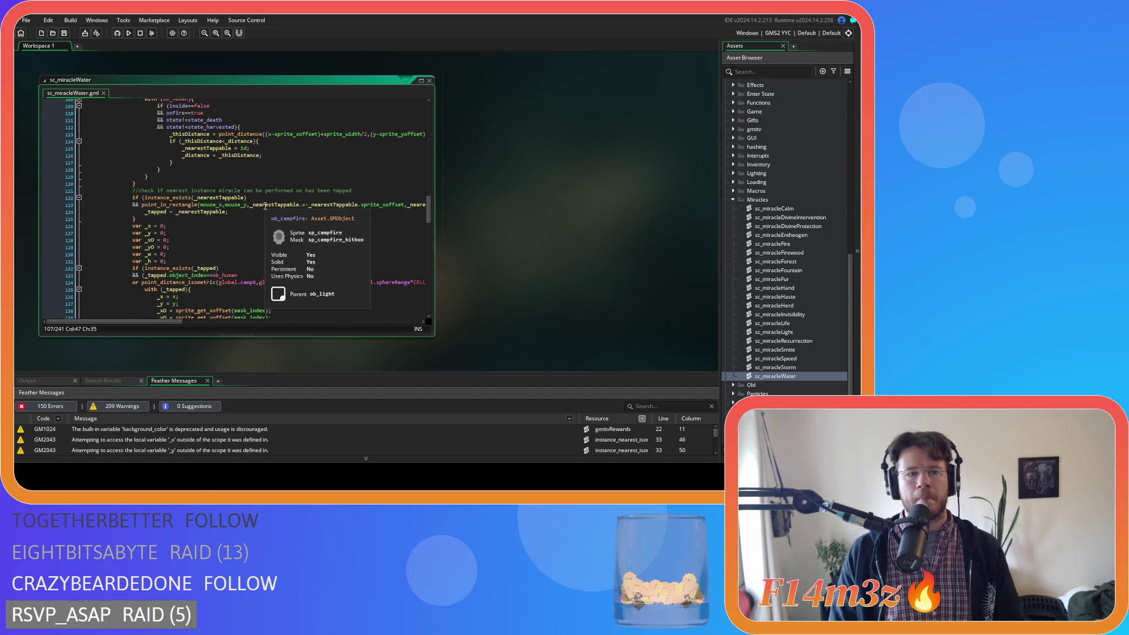
scroll(266, 206, down, 3)
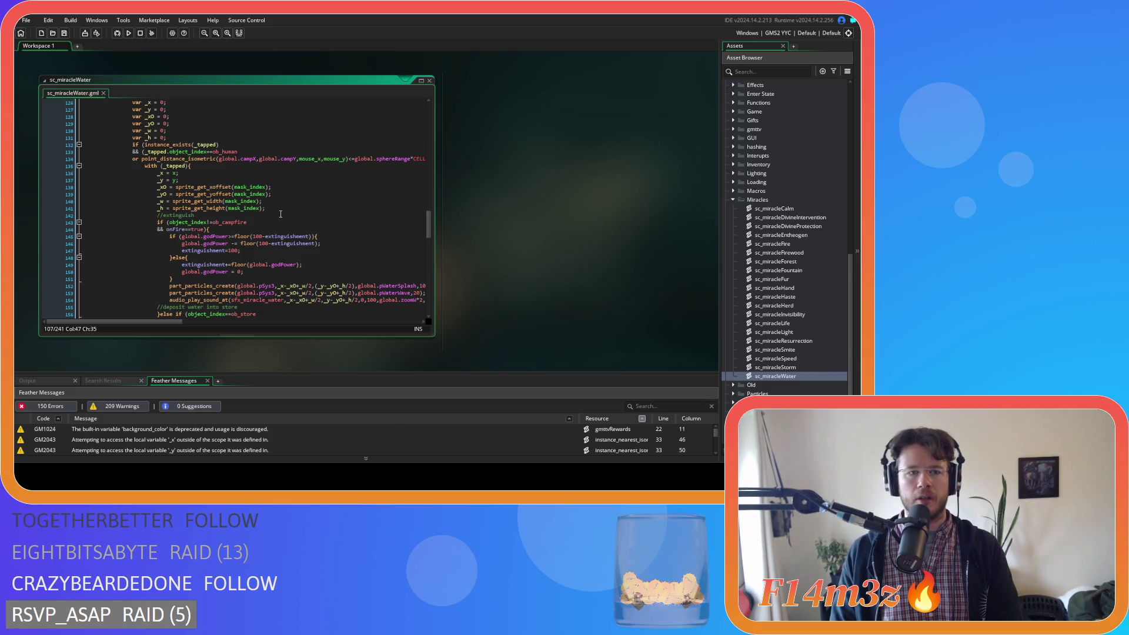
scroll(300, 219, down, 2)
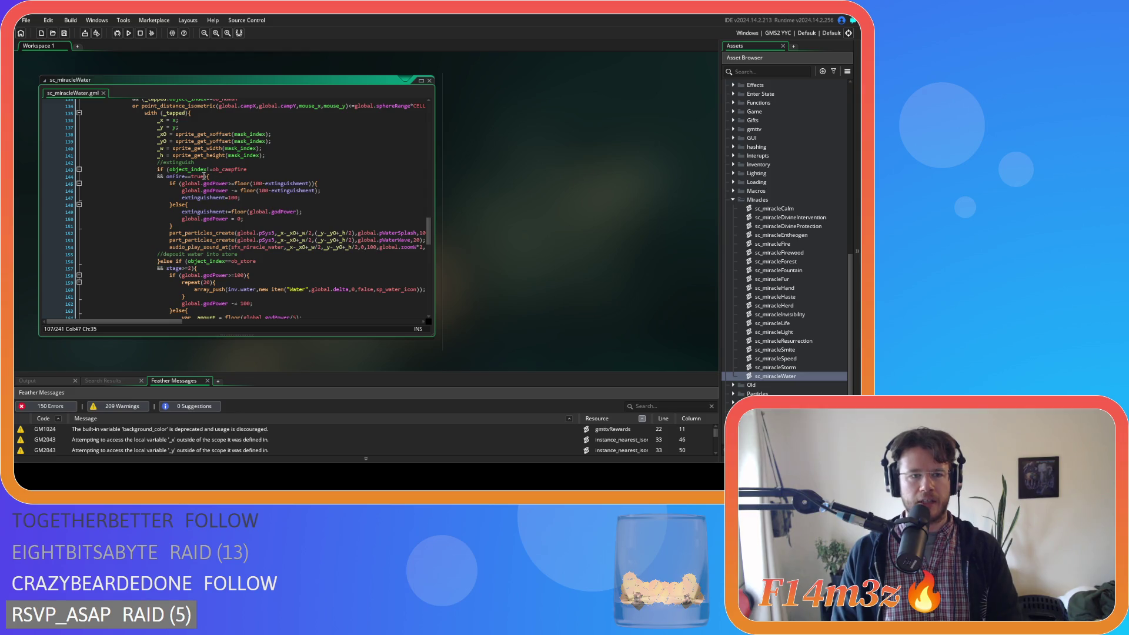
mouse_move(278, 190)
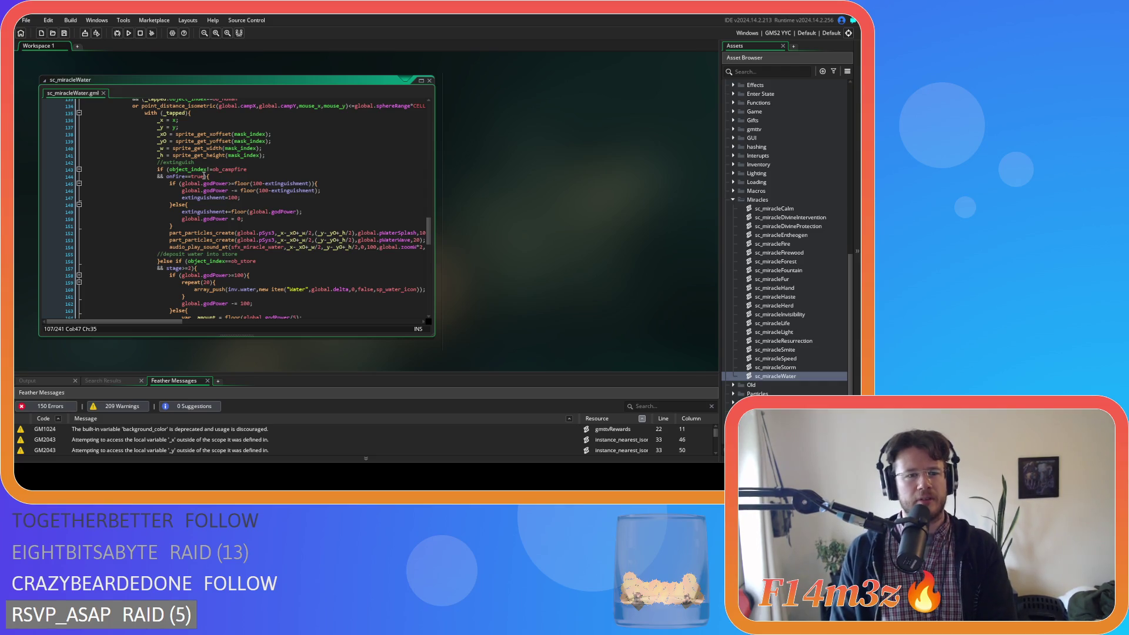
triple_click(206, 176)
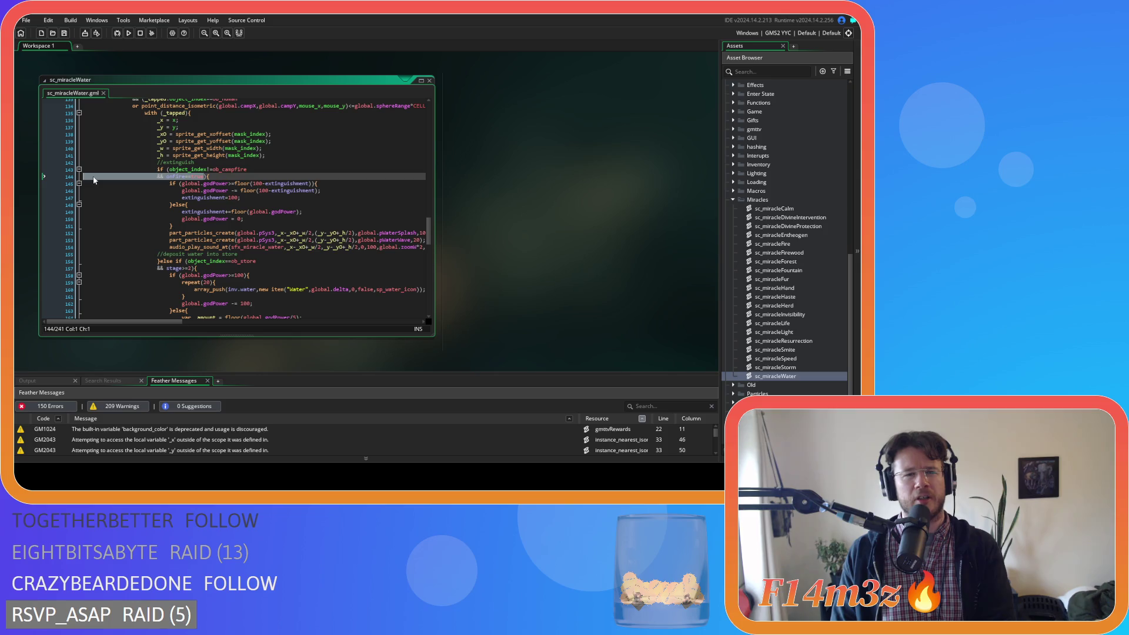
mouse_move(428, 228)
mouse_down()
mouse_move(424, 115)
mouse_move(428, 221)
mouse_move(420, 197)
mouse_up()
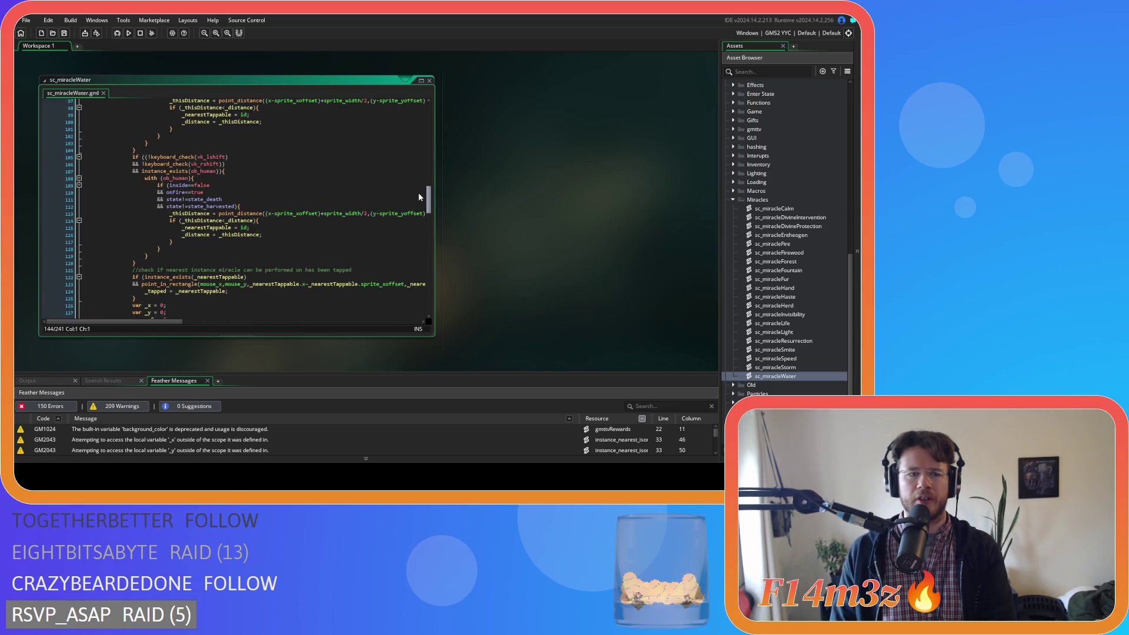
scroll(417, 196, down, 2)
click(166, 152)
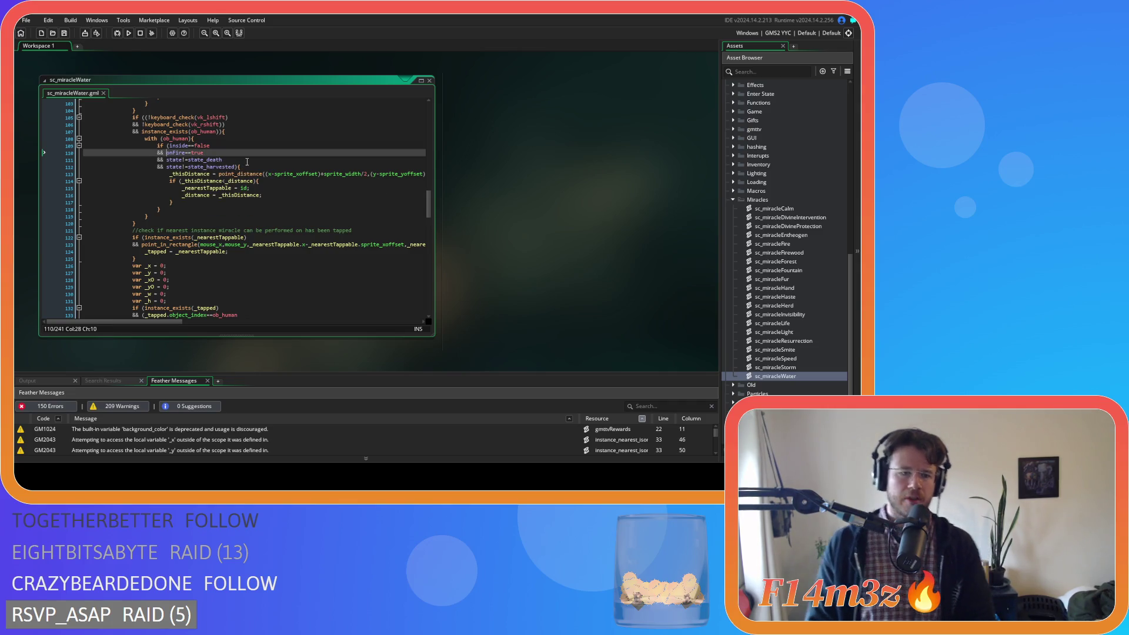
text(()
click(242, 153)
text())
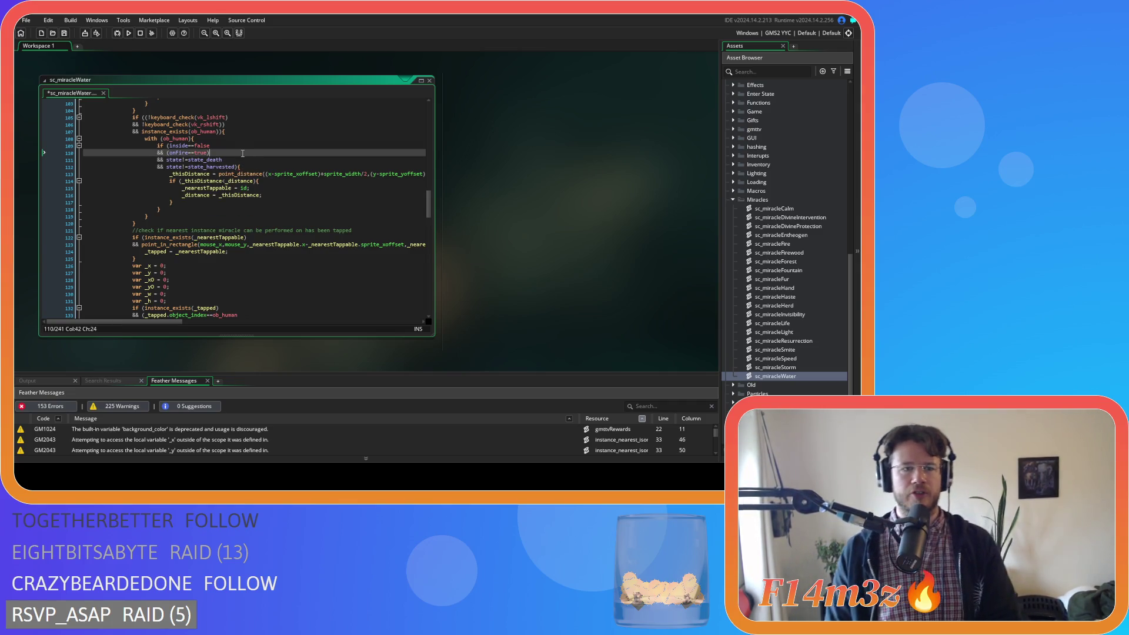
key(Return)
text(or )
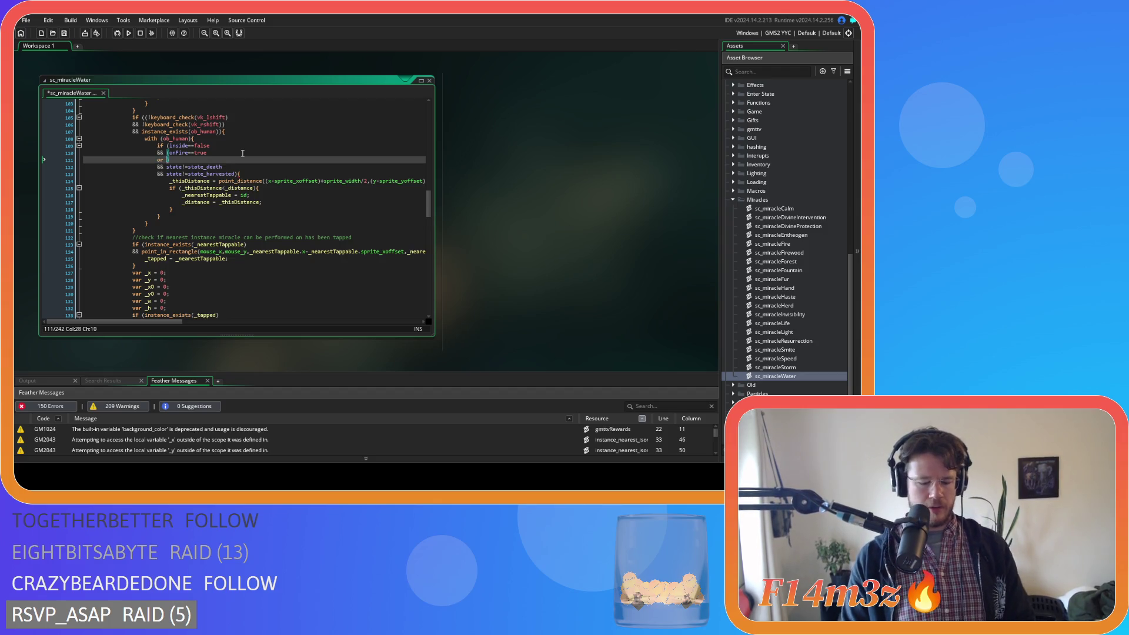
text(thr()
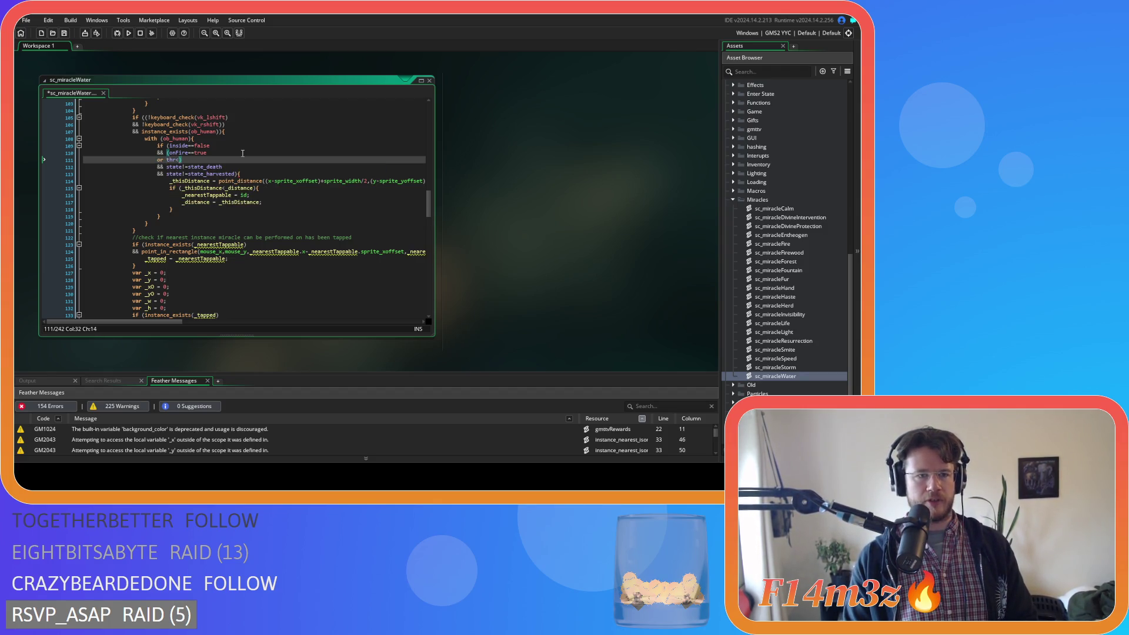
key(BackSpace)
text(<100)
key(ctrl+s)
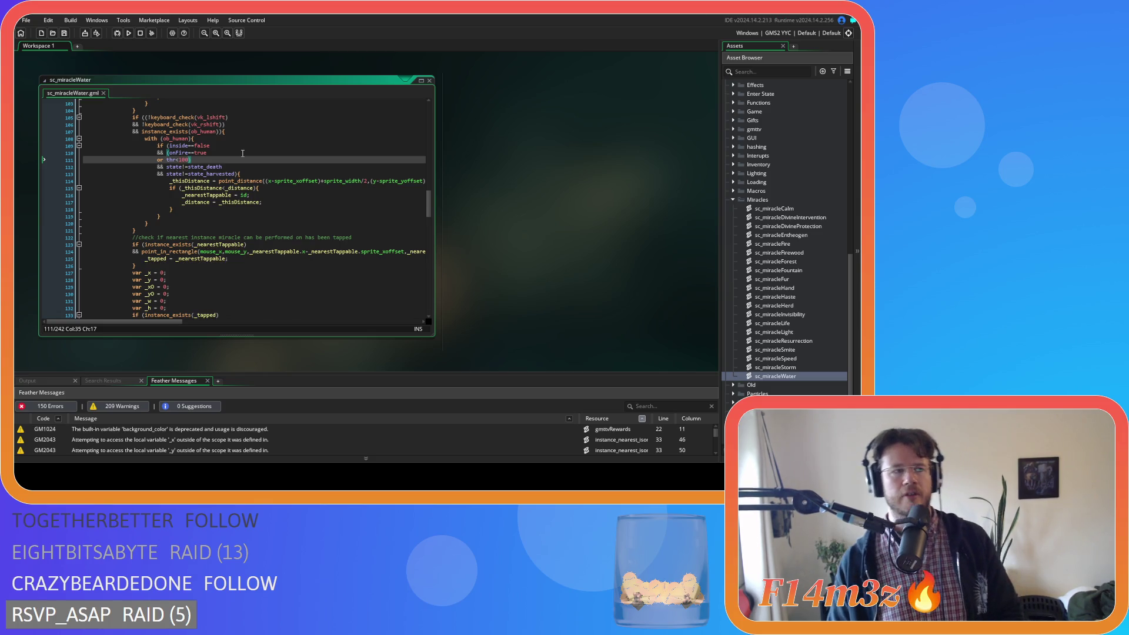
scroll(211, 218, down, 10)
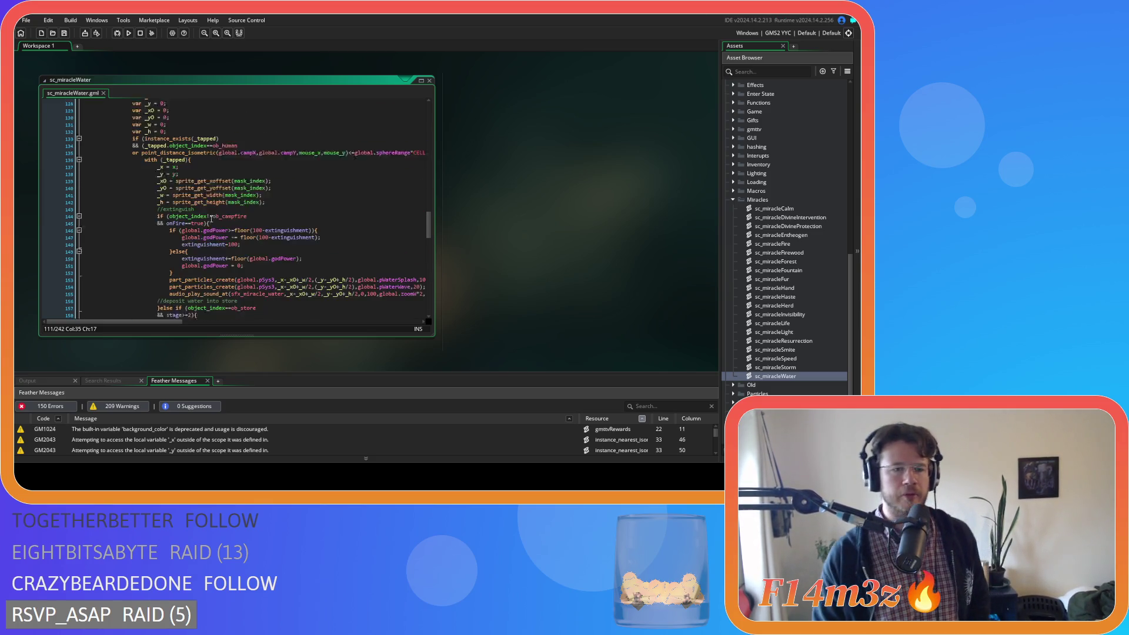
scroll(211, 219, down, 13)
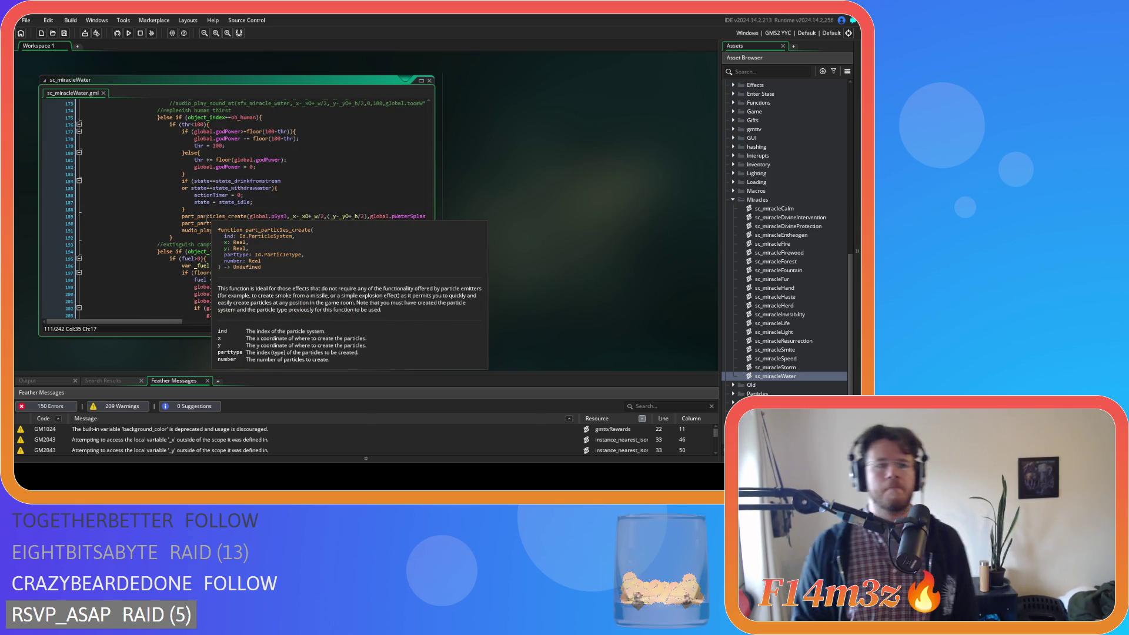
scroll(205, 217, up, 3)
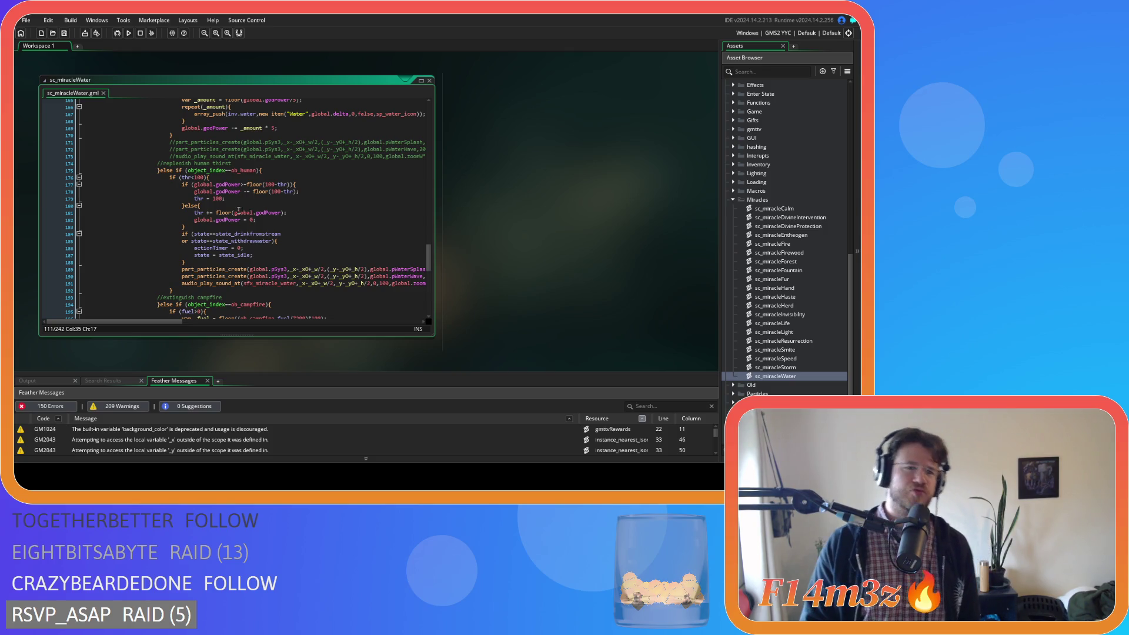
scroll(236, 212, up, 3)
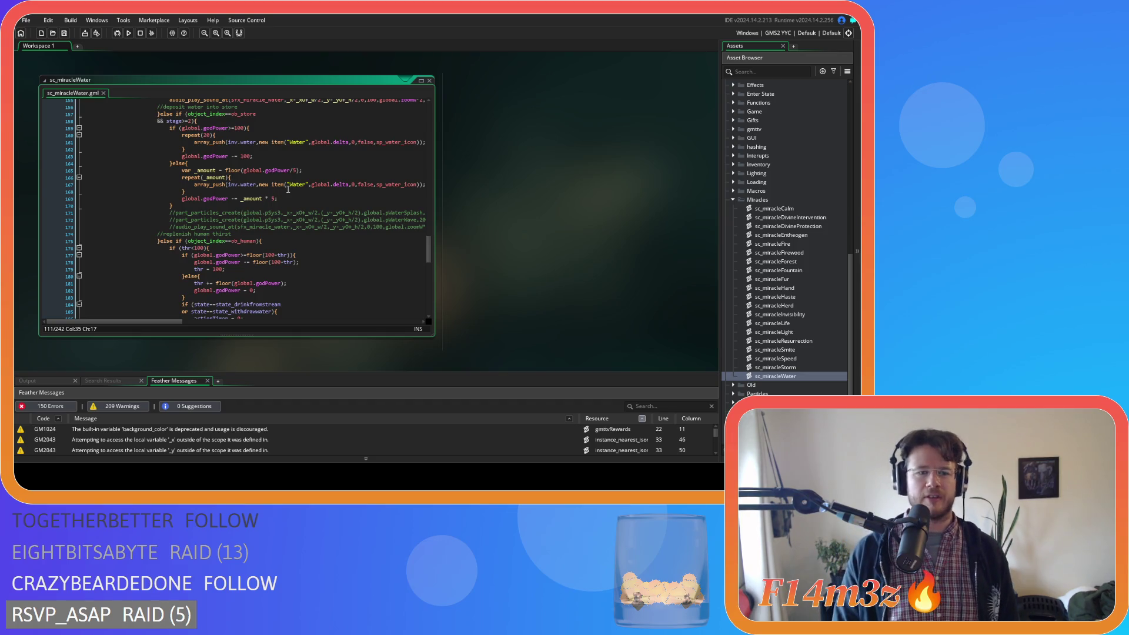
scroll(291, 188, up, 5)
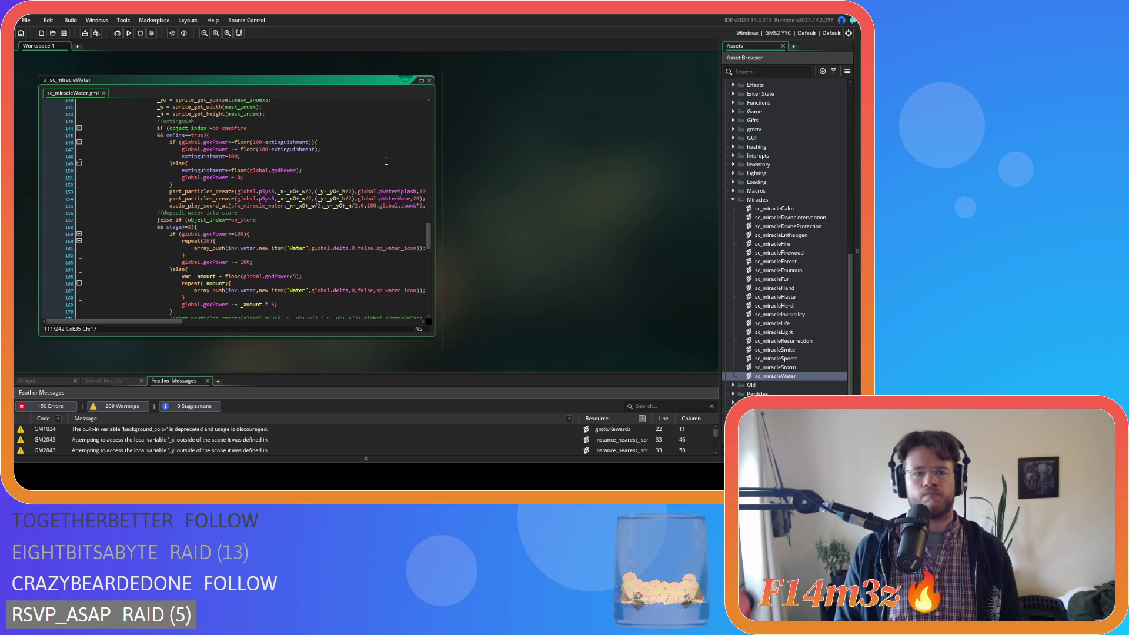
scroll(386, 160, up, 1)
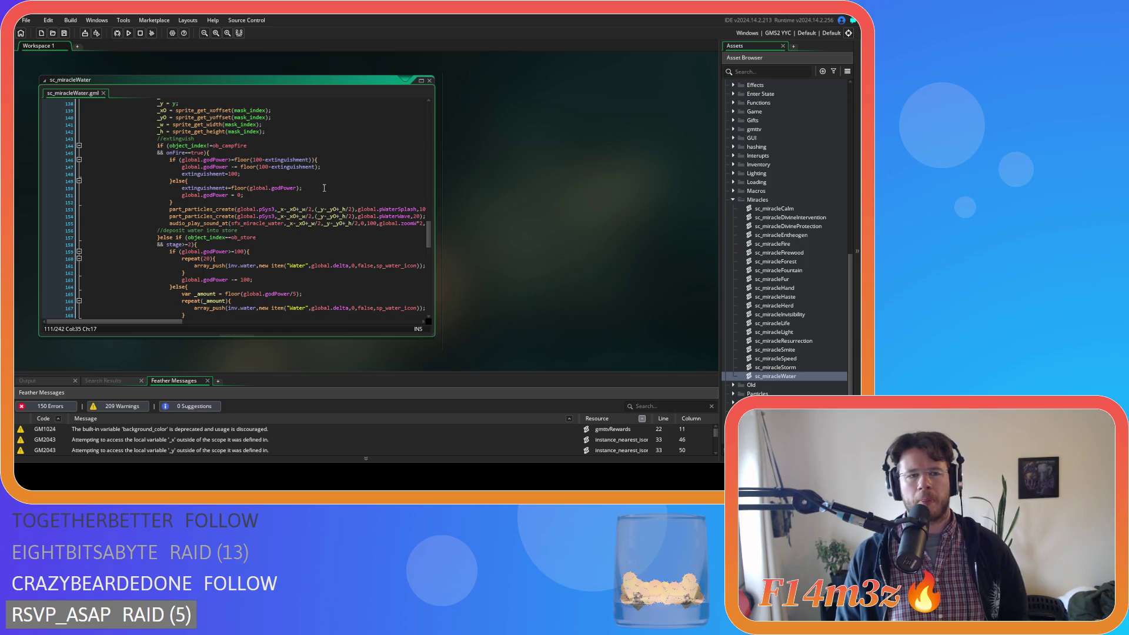
Review the campfire extinguishing block and its godPower cost lines.
click(271, 151)
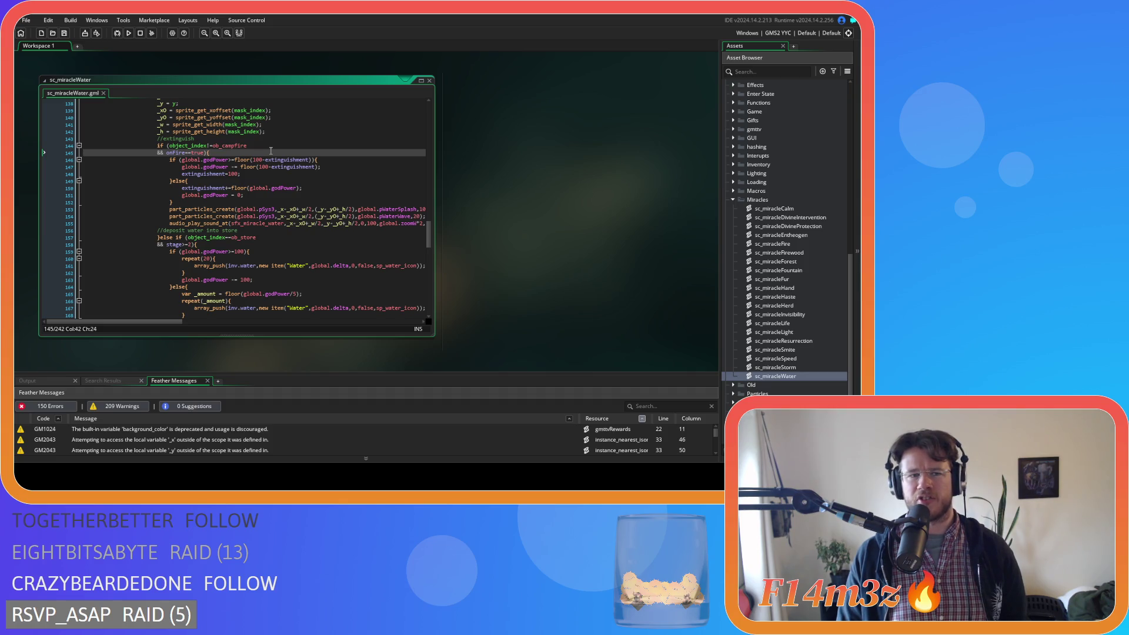
drag(180, 160, 248, 230)
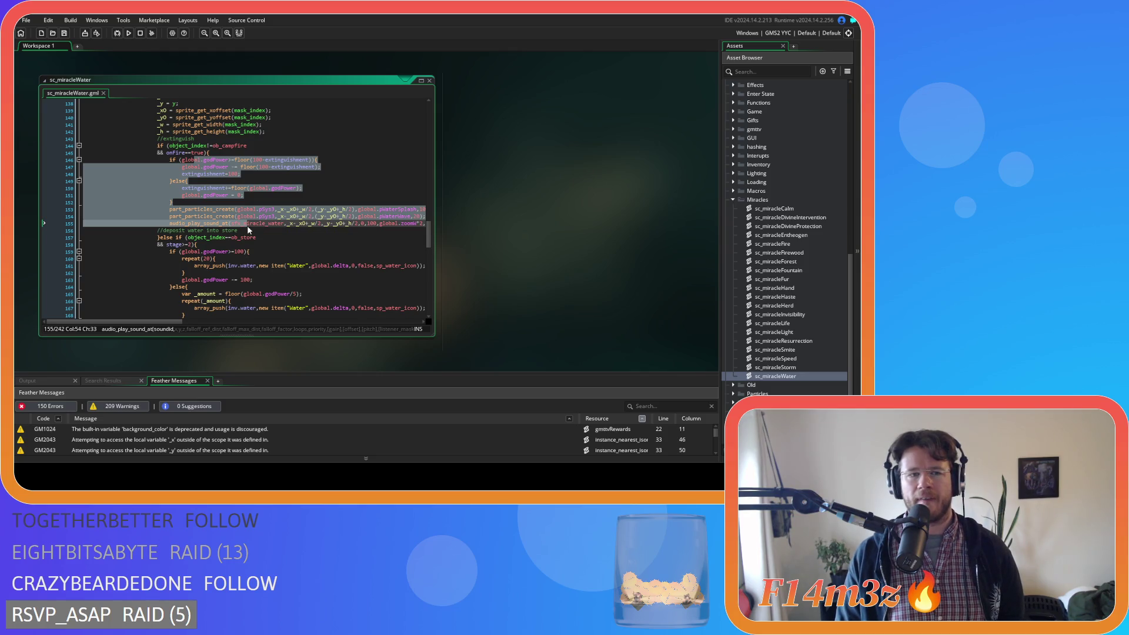
mouse_move(245, 228)
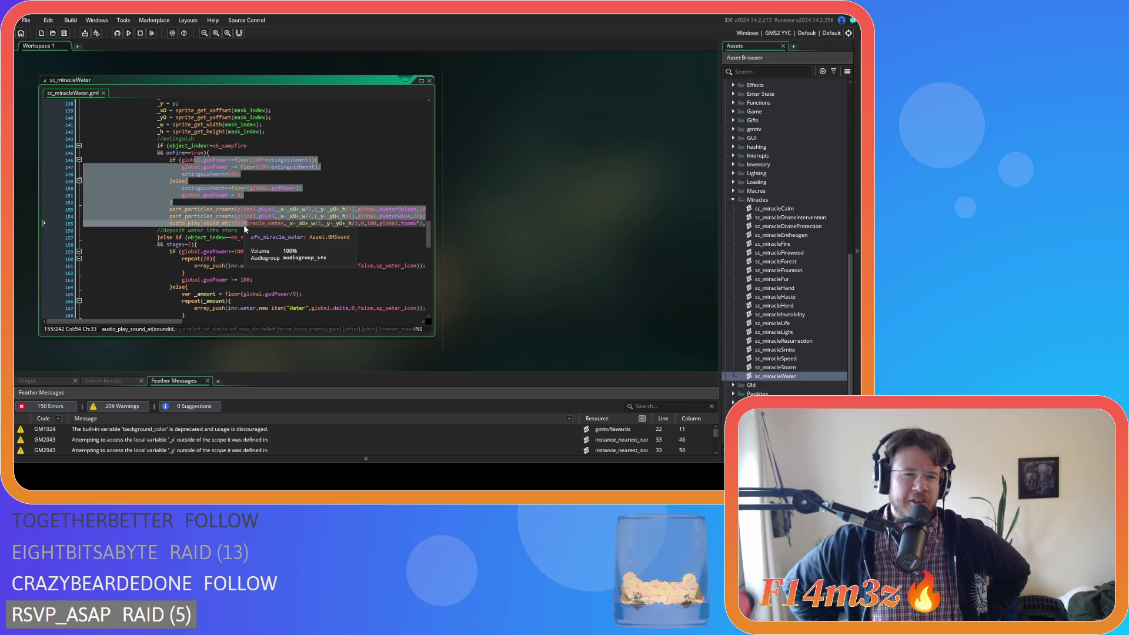
click(240, 187)
click(282, 145)
click(281, 160)
click(282, 152)
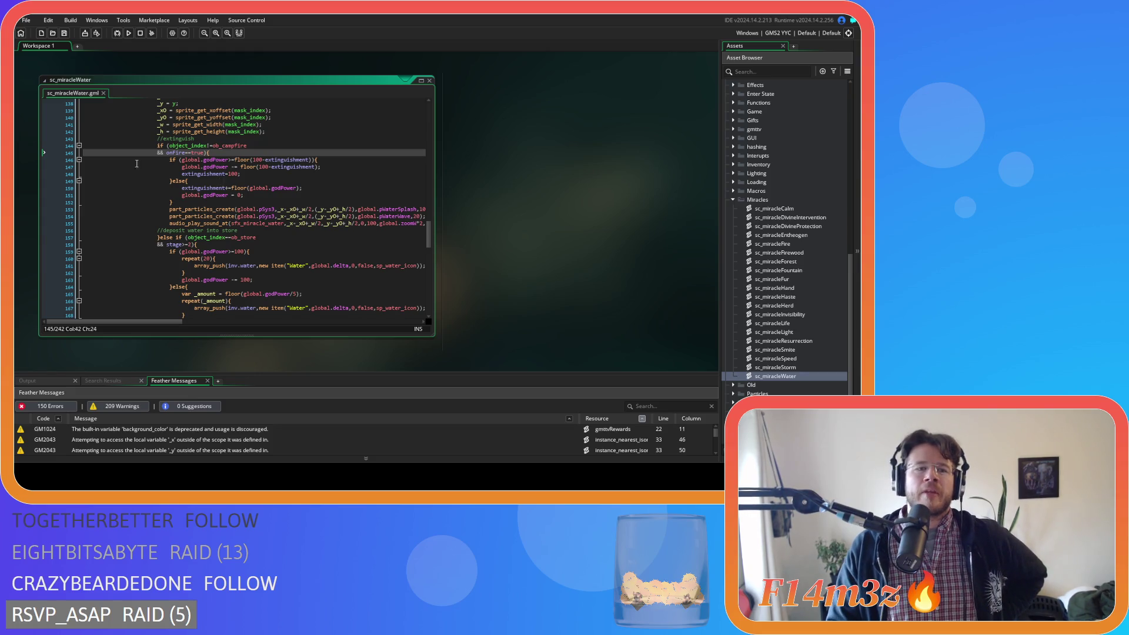
drag(290, 159, 295, 204)
Delete && stage>=2 from the ob_store condition and save the script.
scroll(291, 227, down, 1)
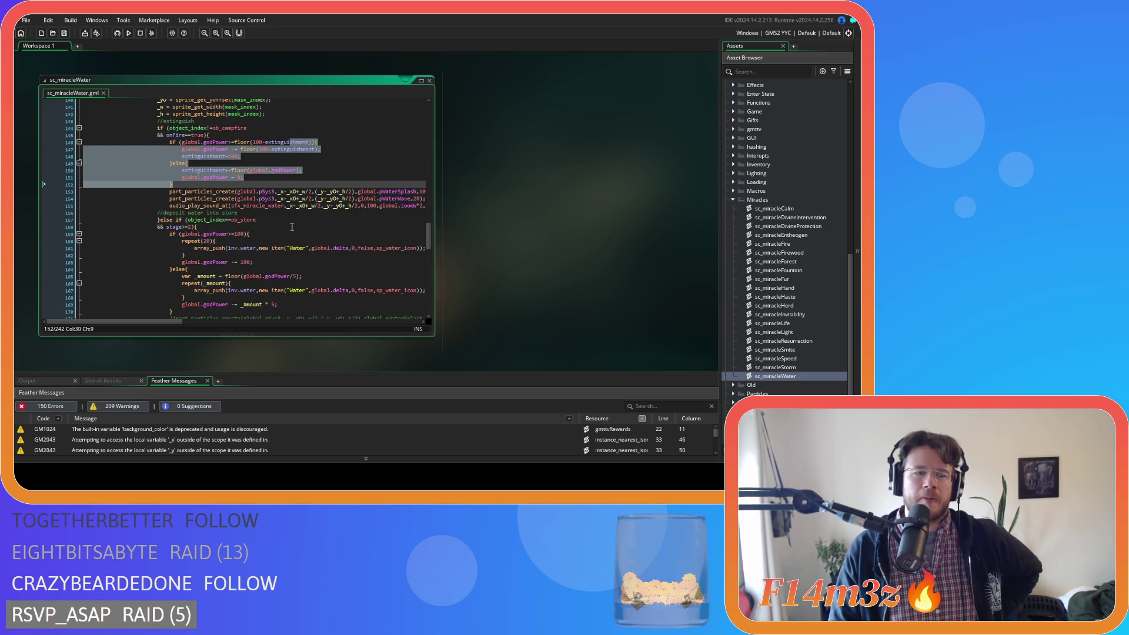
click(292, 227)
click(291, 219)
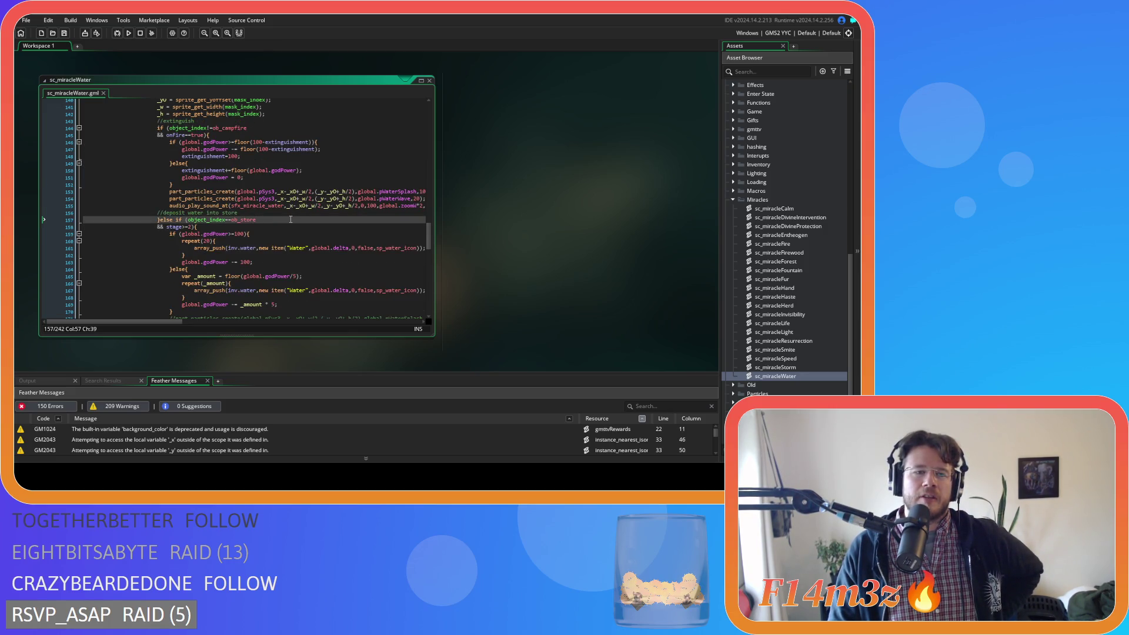
scroll(288, 212, down, 2)
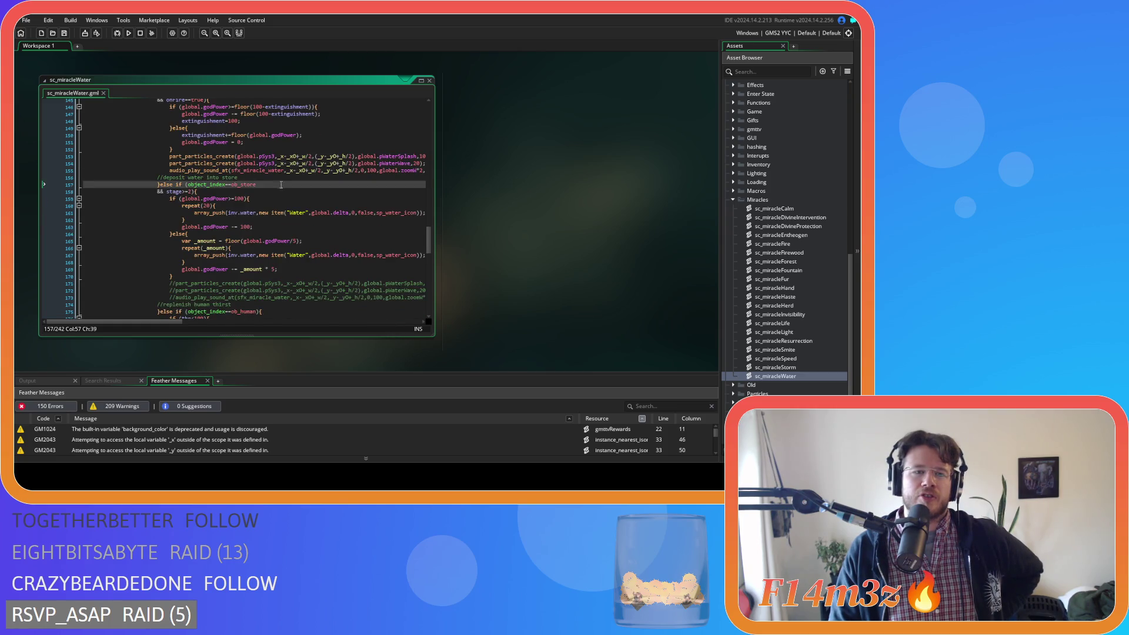
click(266, 191)
scroll(381, 212, up, 10)
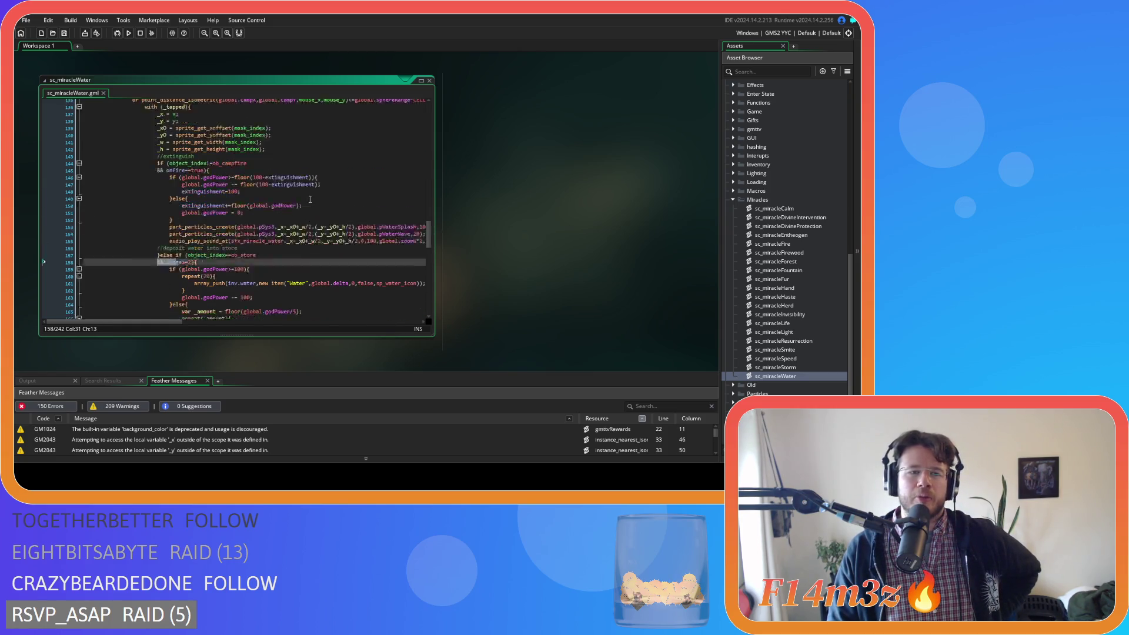
scroll(381, 212, up, 13)
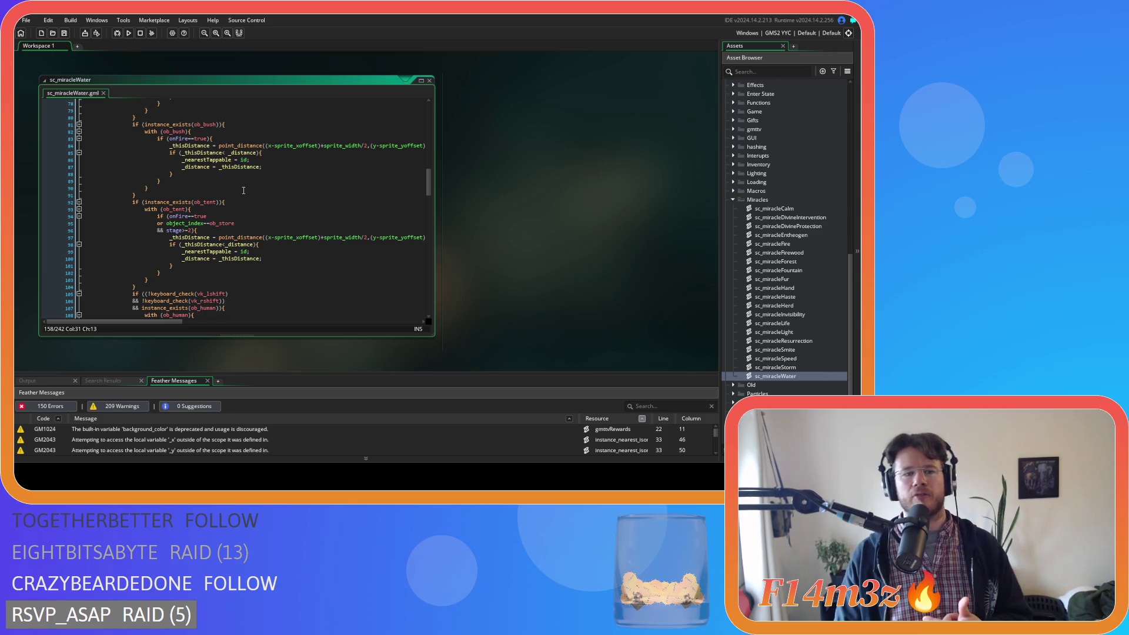
scroll(231, 204, down, 15)
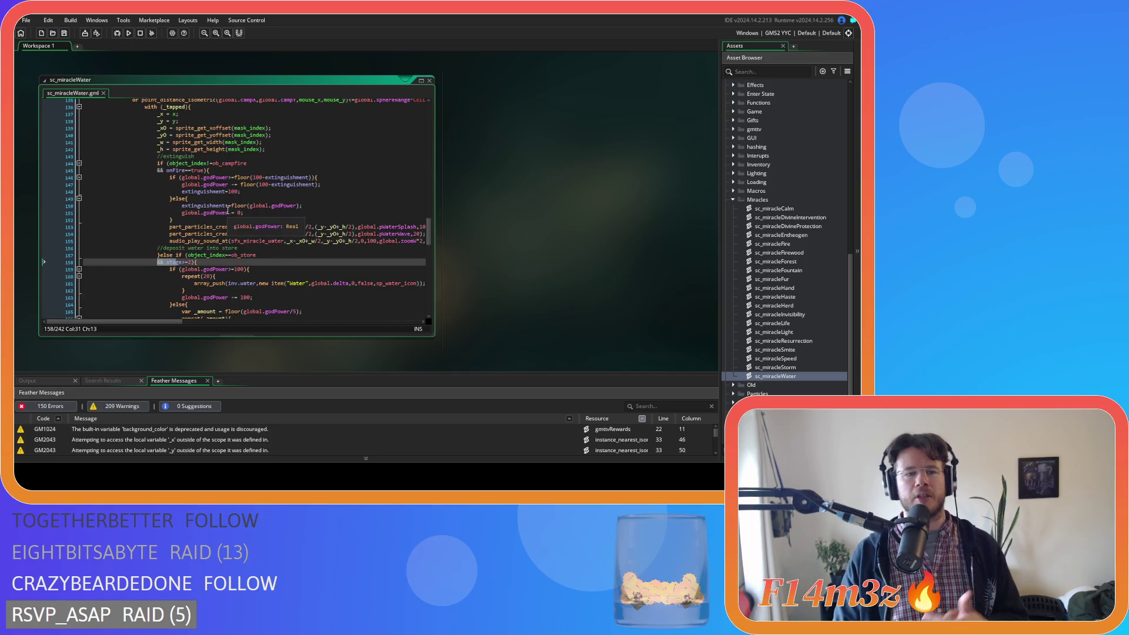
mouse_move(230, 226)
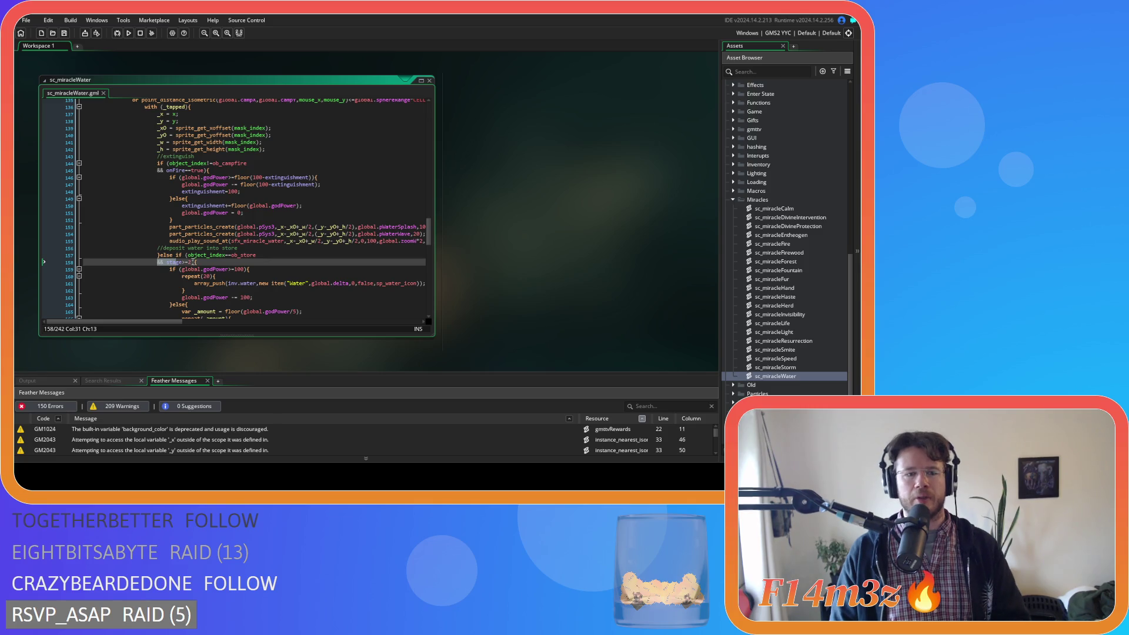
drag(193, 262, 121, 264)
key(BackSpace)
key(BackSpace)
key(End)
key(ctrl+s)
Select the thr<100 thirst check line in the human branch.
scroll(272, 256, down, 3)
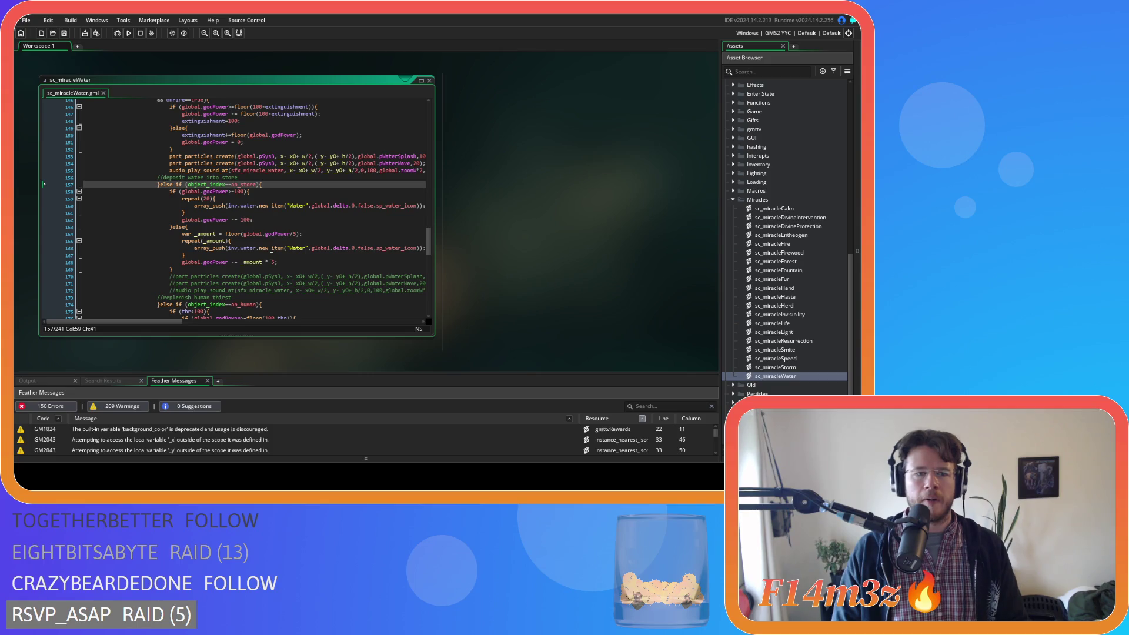
scroll(293, 242, down, 3)
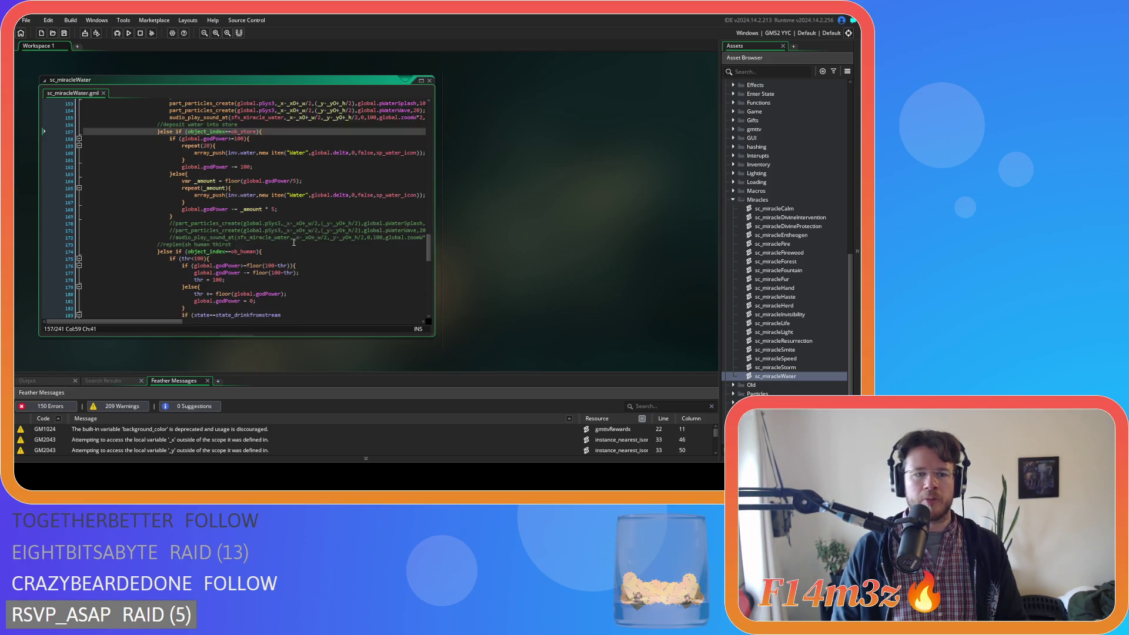
scroll(294, 242, down, 2)
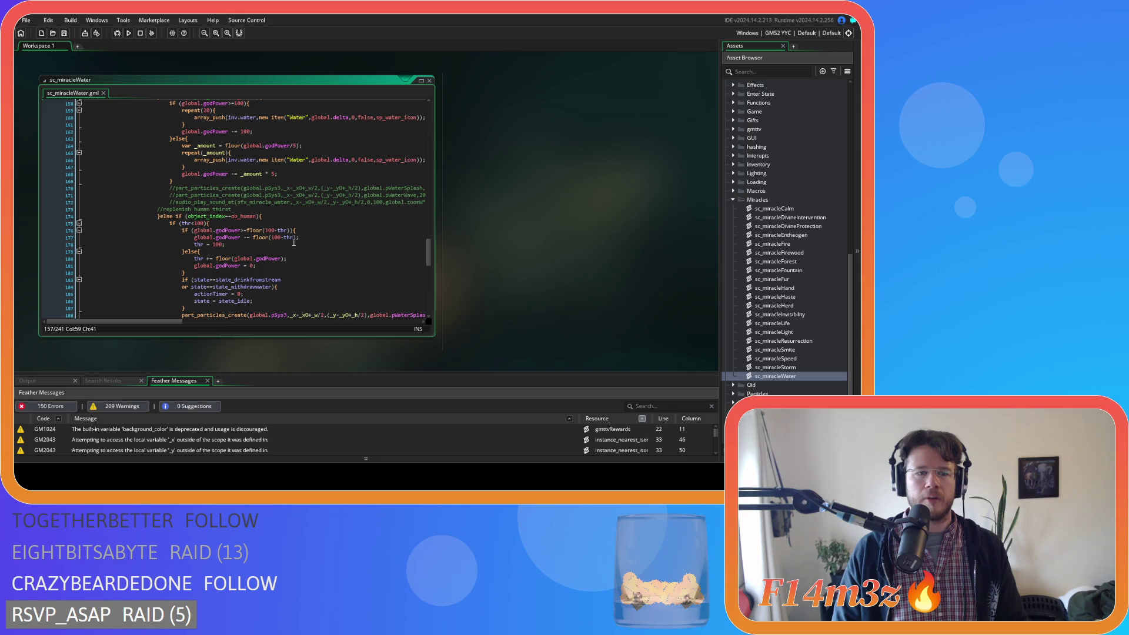
scroll(293, 242, down, 3)
click(213, 170)
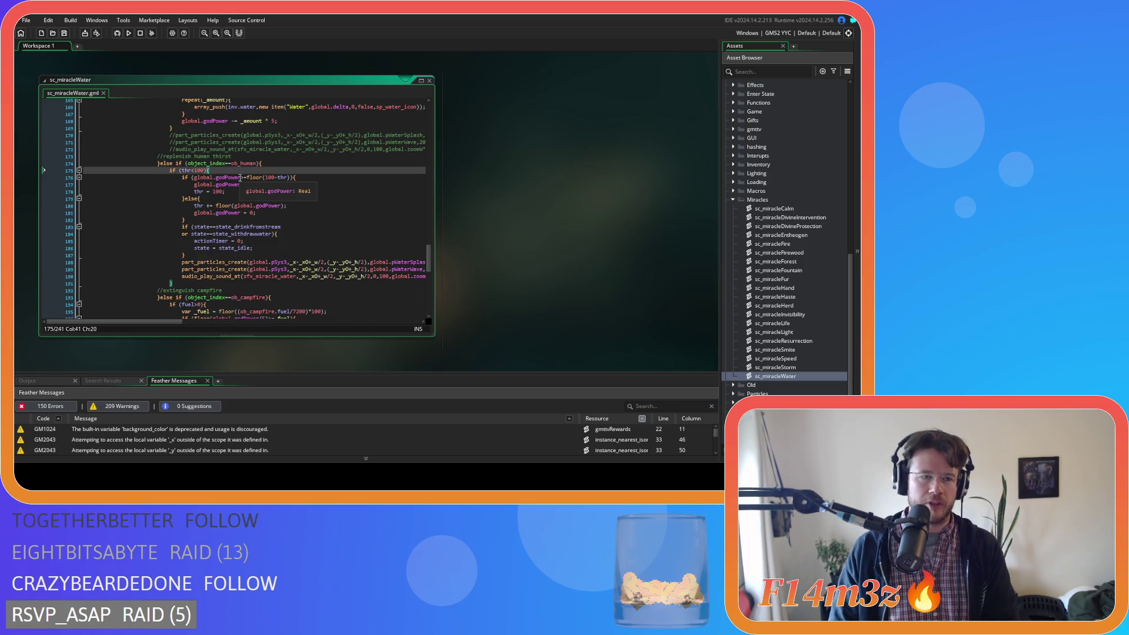
scroll(247, 181, up, 14)
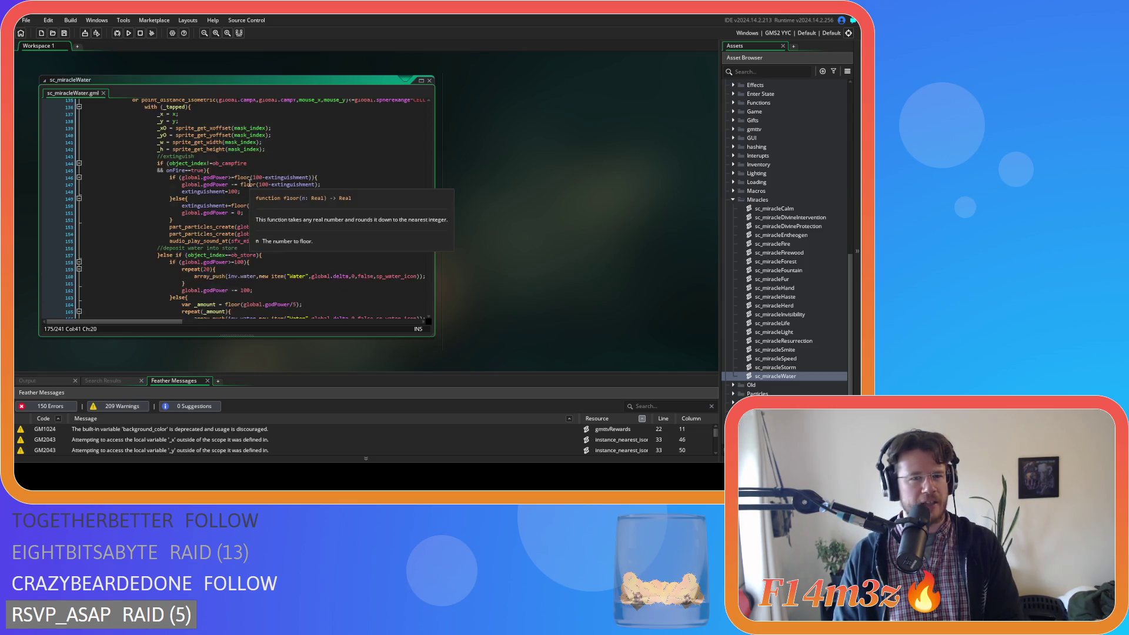
scroll(249, 184, down, 4)
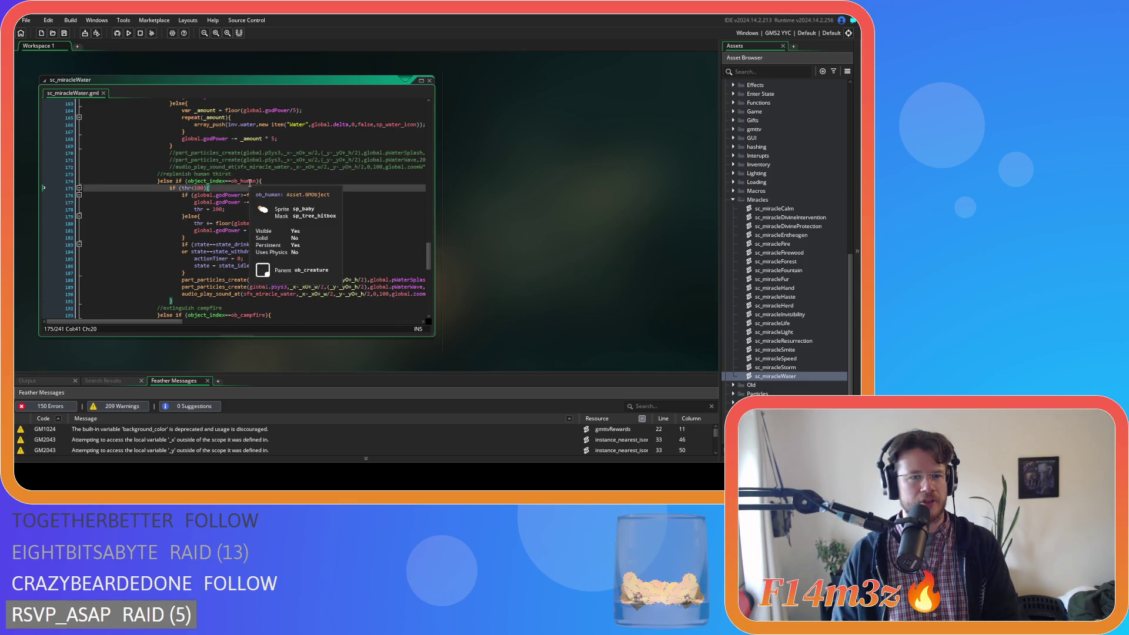
scroll(239, 192, up, 1)
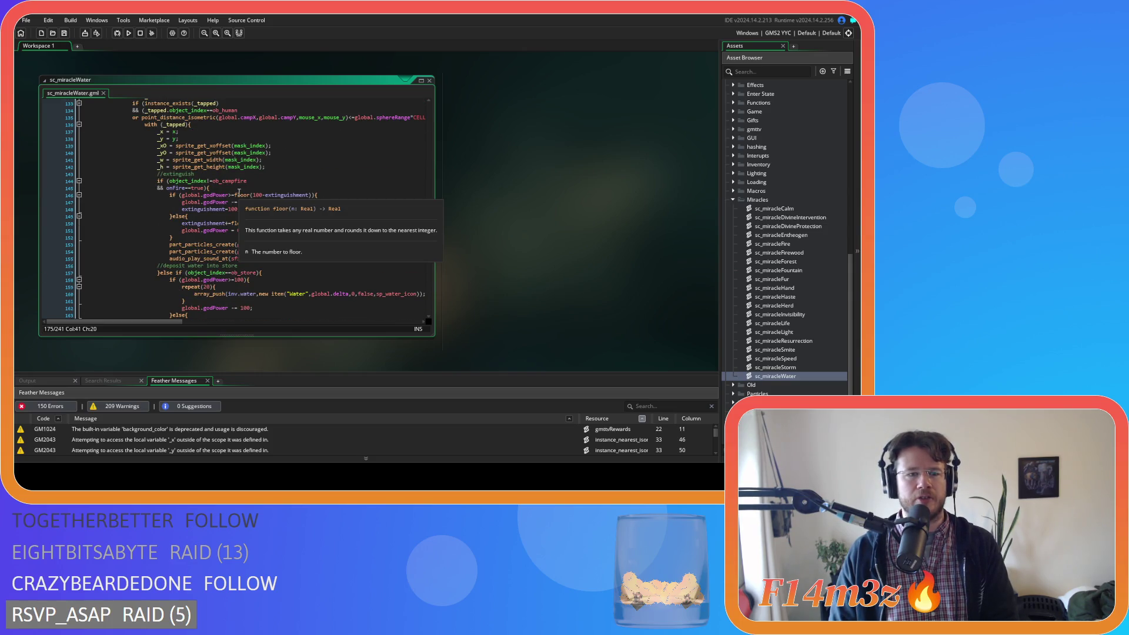
click(240, 190)
scroll(262, 195, down, 10)
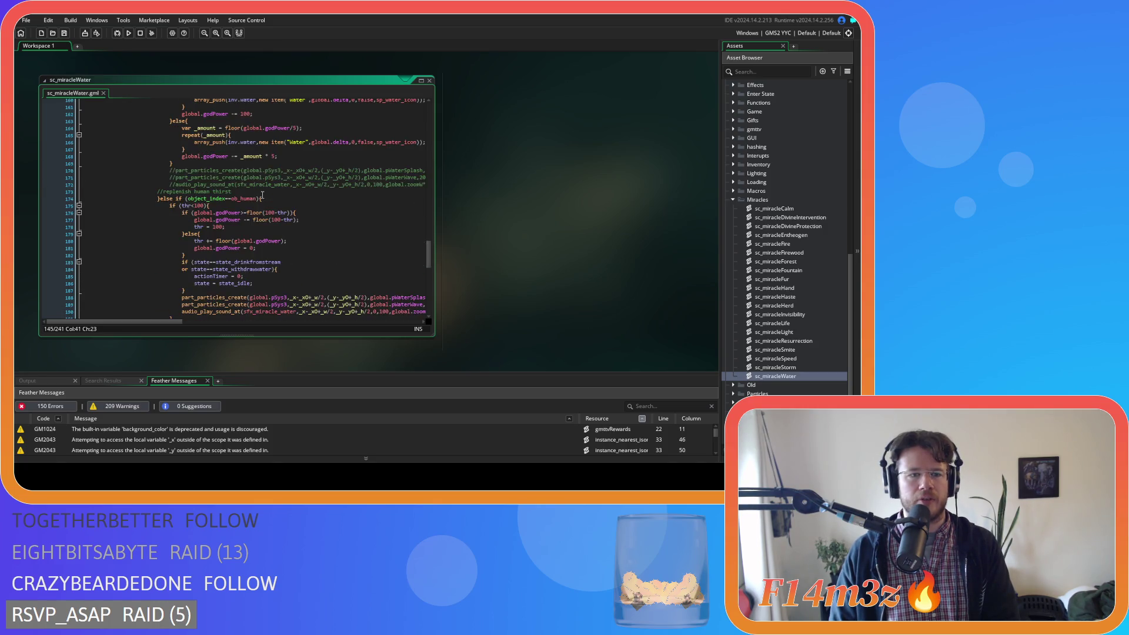
drag(210, 171, 83, 172)
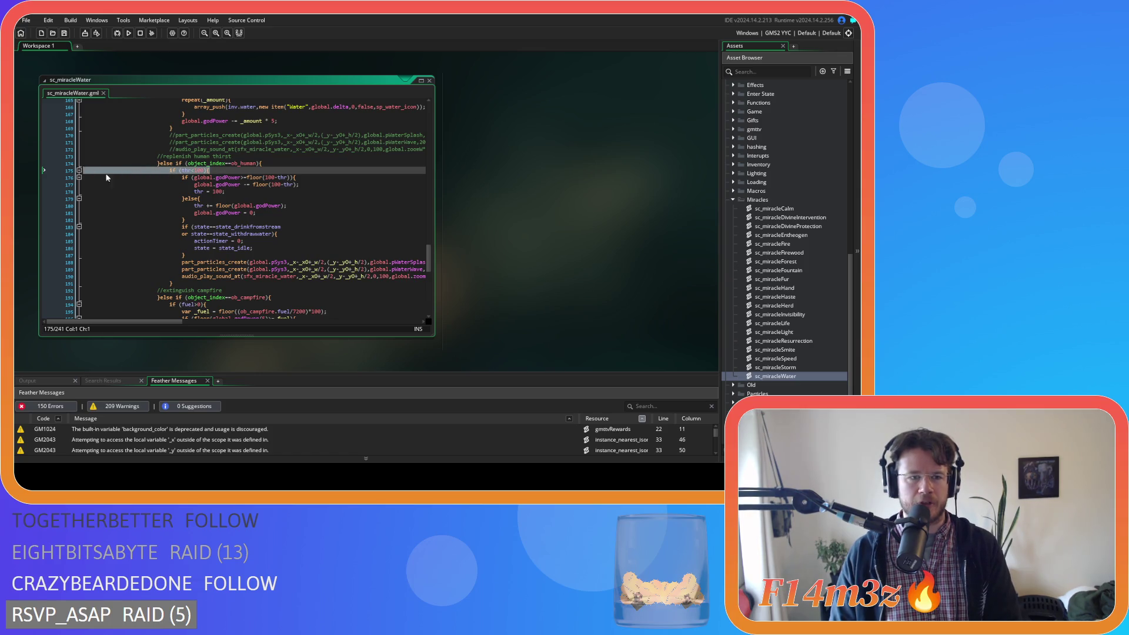
Remove the thr<100 thirst wrapper and its brace, un-indent its lines, and save.
click(214, 170)
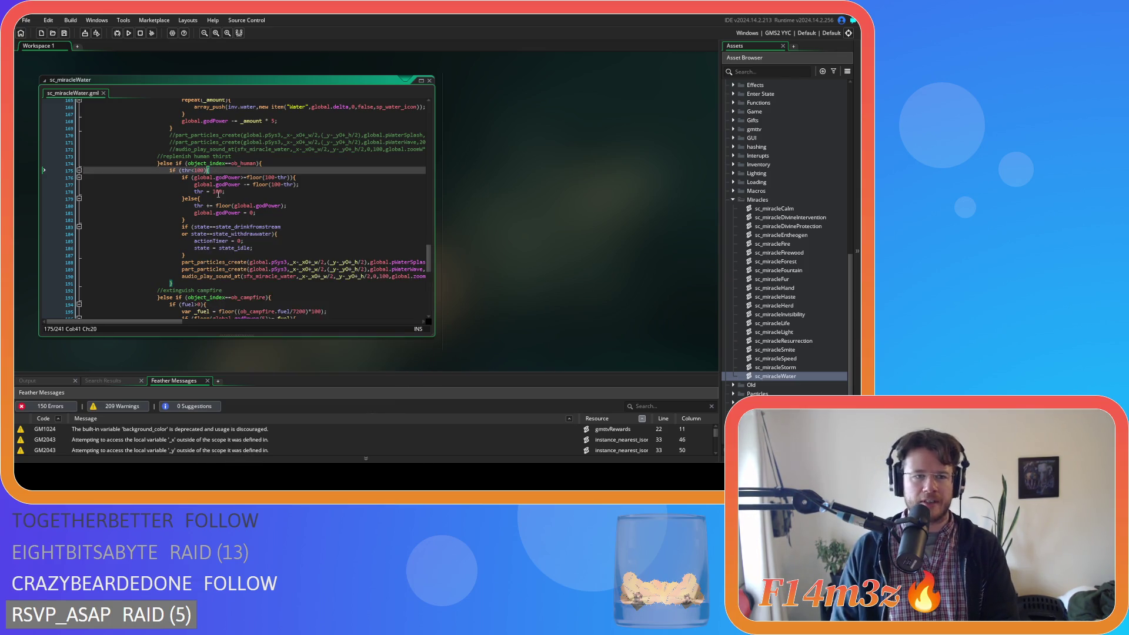
click(182, 284)
key(BackSpace)
key(BackSpace)
key(BackSpace)
click(131, 192)
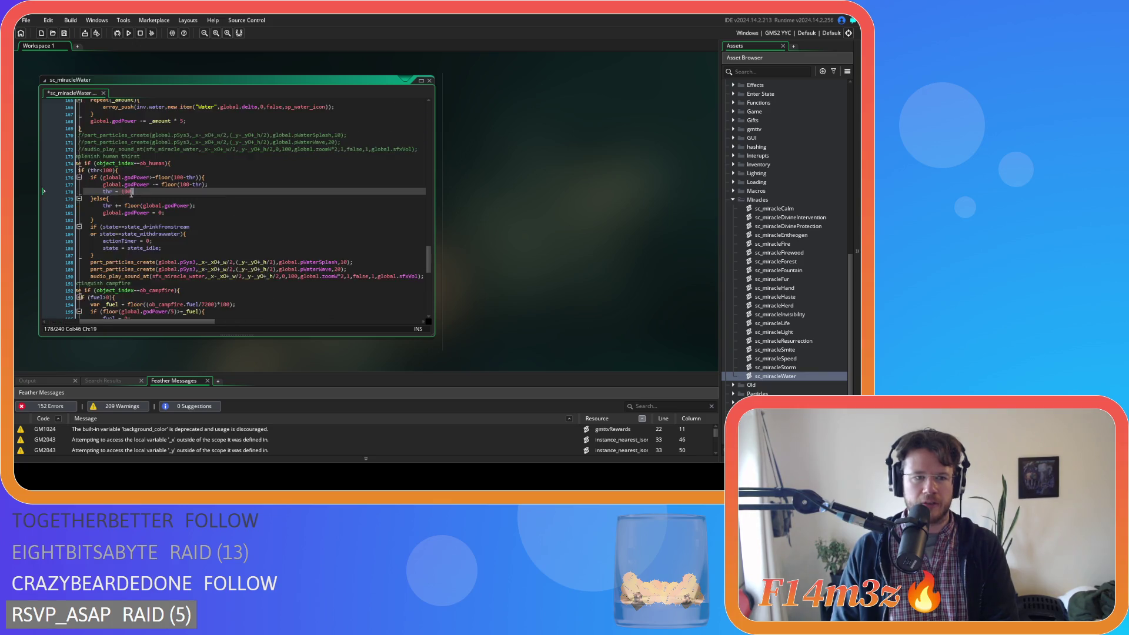
mouse_move(210, 170)
mouse_down()
mouse_move(83, 194)
mouse_move(65, 173)
mouse_up()
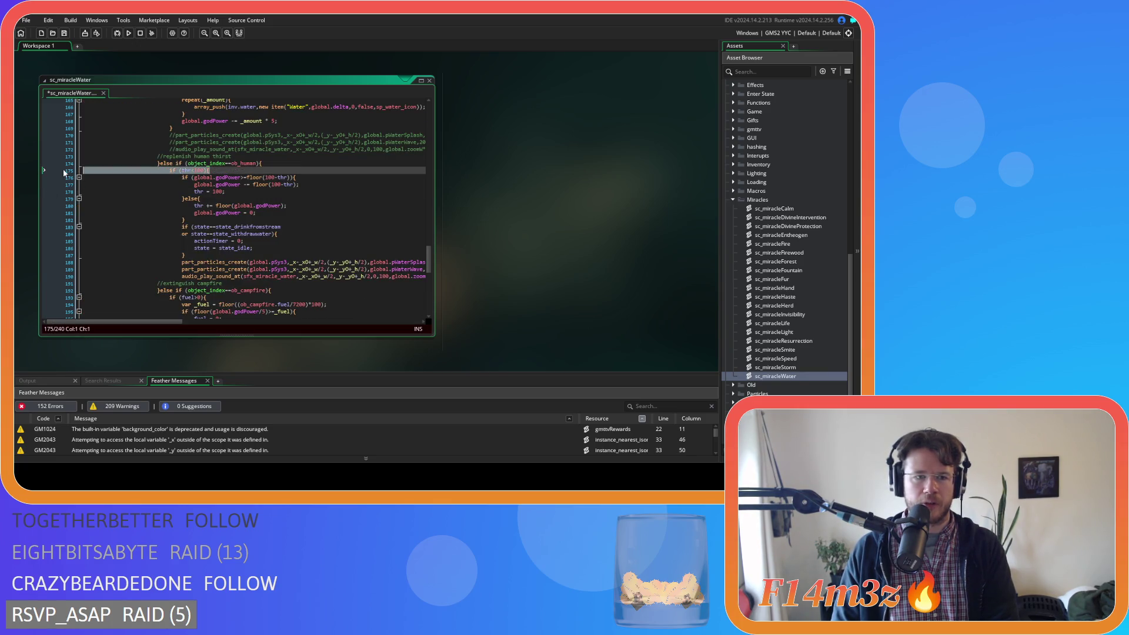
key(BackSpace)
key(BackSpace)
mouse_move(426, 270)
mouse_down()
mouse_move(353, 247)
mouse_move(84, 233)
mouse_move(84, 166)
mouse_up()
key(shift+Tab)
click(249, 221)
key(ctrl+s)
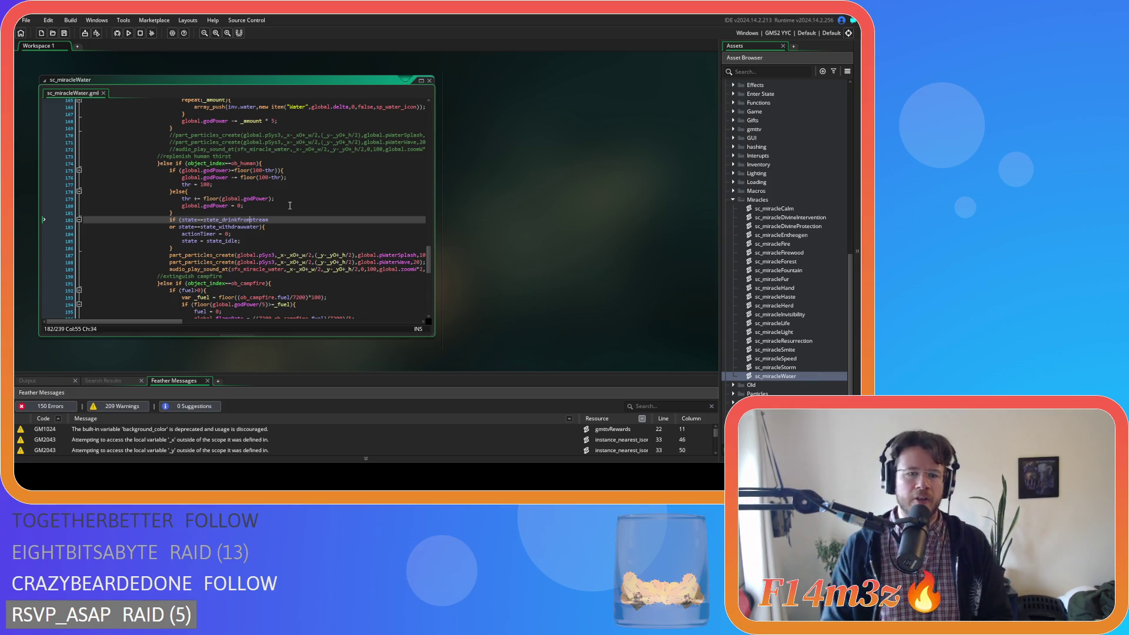
Delete the empty line 225 and the if (fuel>0){ line in the campfire branch.
scroll(290, 205, down, 3)
scroll(289, 205, down, 3)
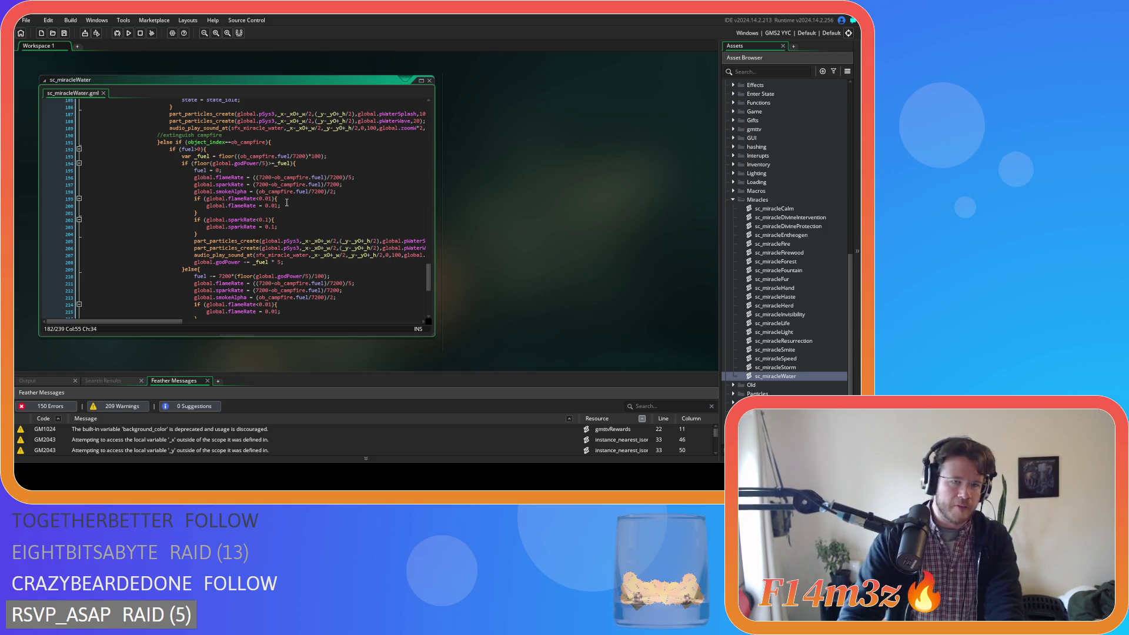
click(242, 151)
key(Left)
mouse_move(428, 277)
mouse_down()
mouse_move(417, 121)
mouse_move(408, 293)
mouse_move(418, 276)
mouse_up()
scroll(418, 274, down, 8)
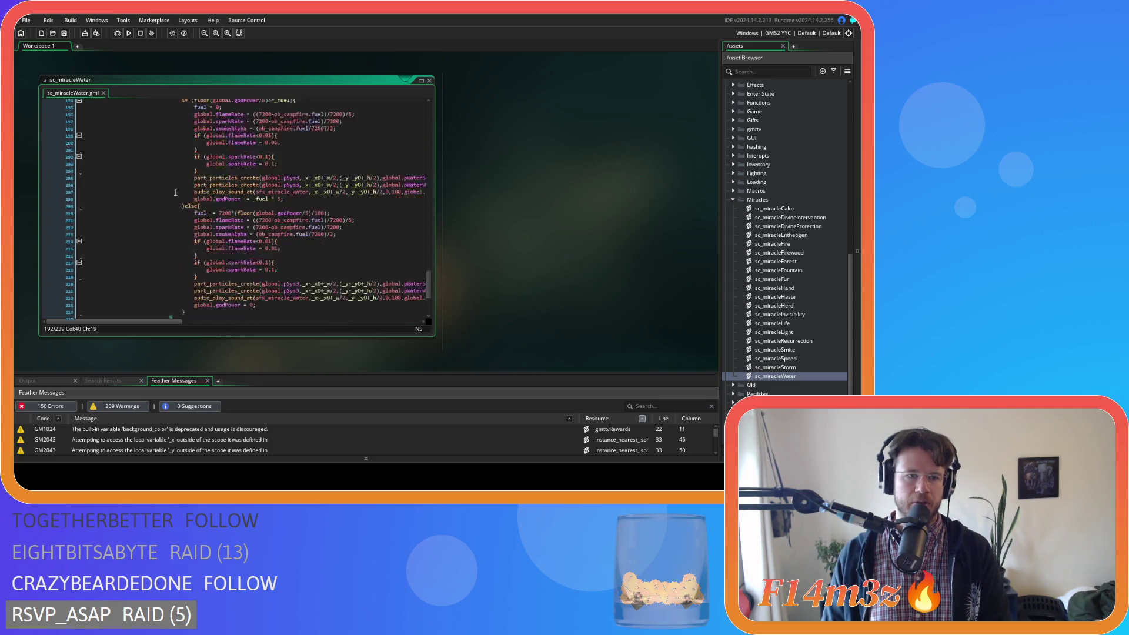
click(171, 265)
key(BackSpace)
scroll(219, 173, up, 6)
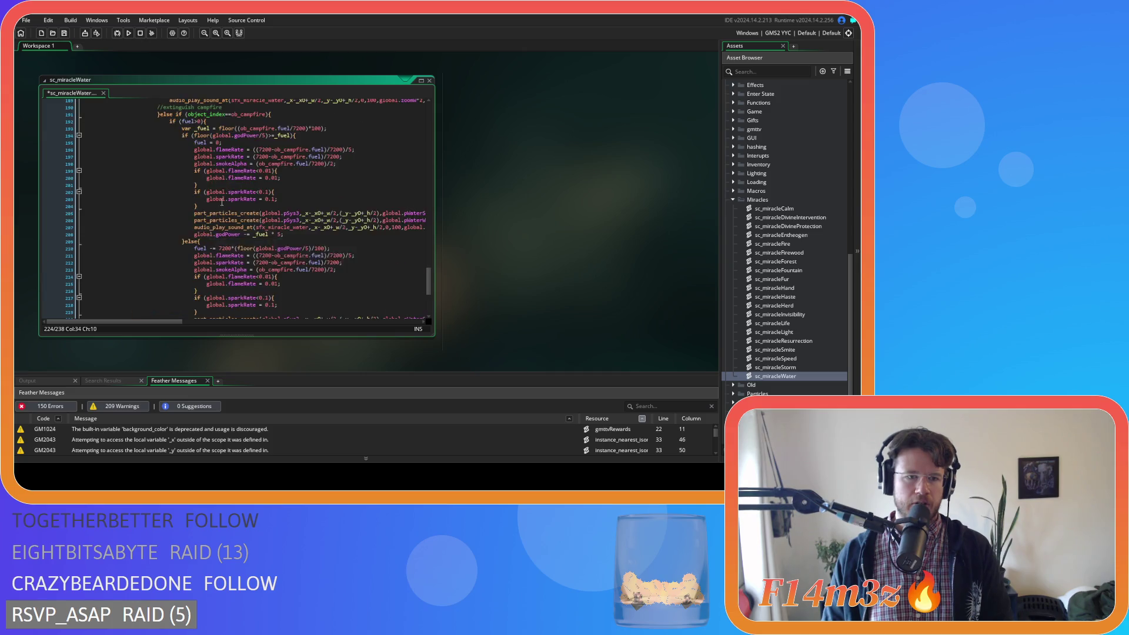
click(227, 154)
key(shift+Home)
key(BackSpace)
key(BackSpace)
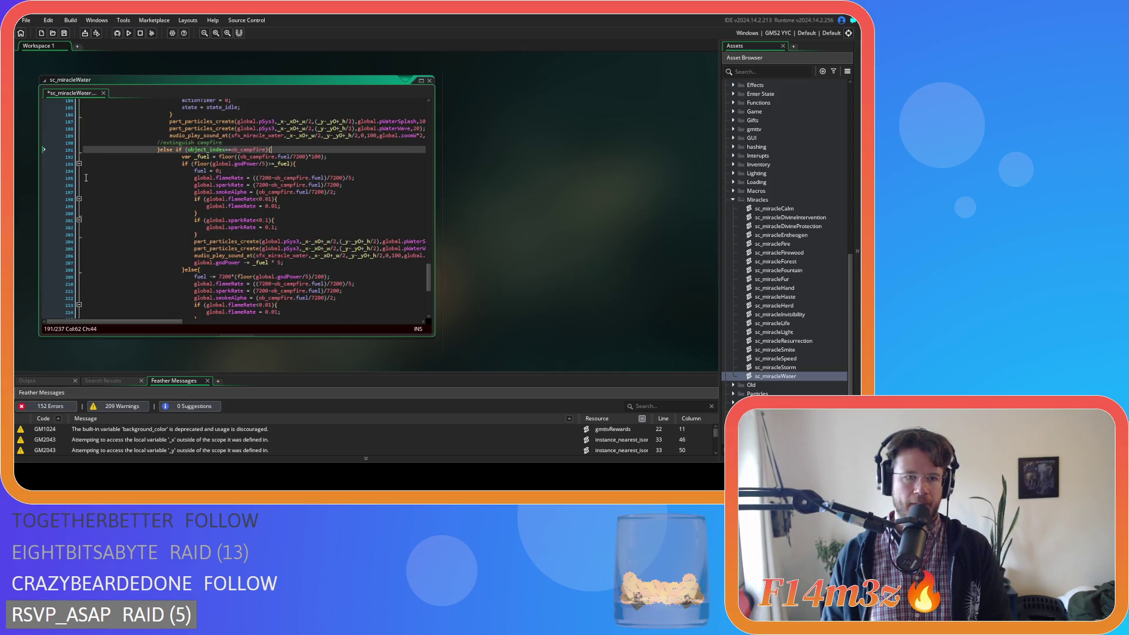
Un-indent the campfire block one level and save the script.
scroll(195, 288, down, 4)
mouse_move(194, 288)
mouse_down()
mouse_move(94, 117)
mouse_move(87, 187)
mouse_up()
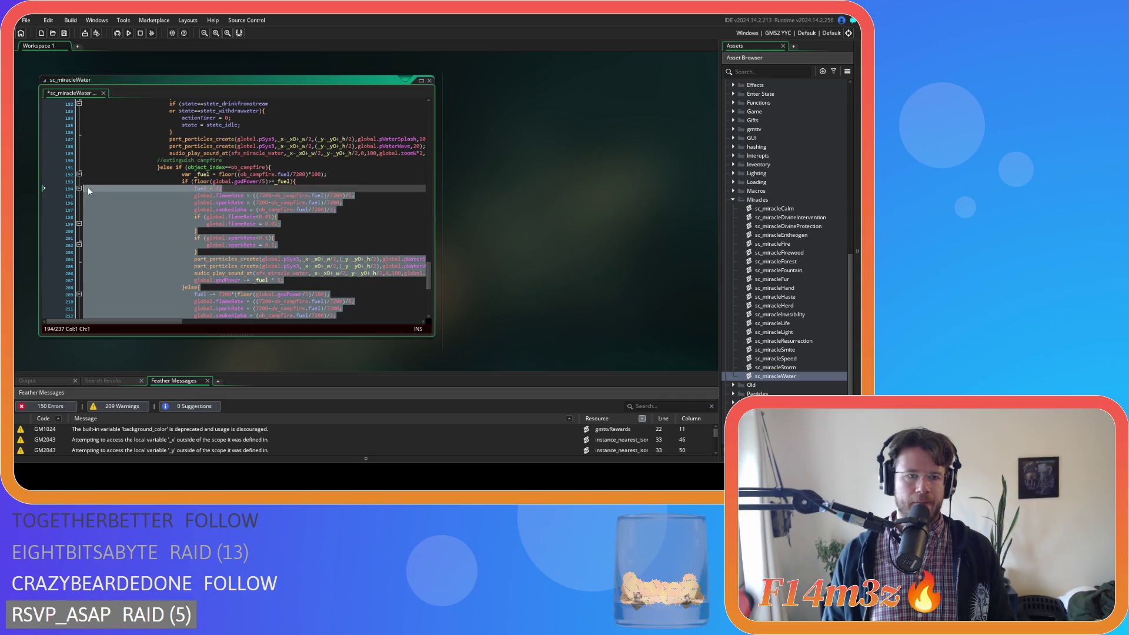
key(shift+Tab)
click(263, 203)
key(ctrl+s)
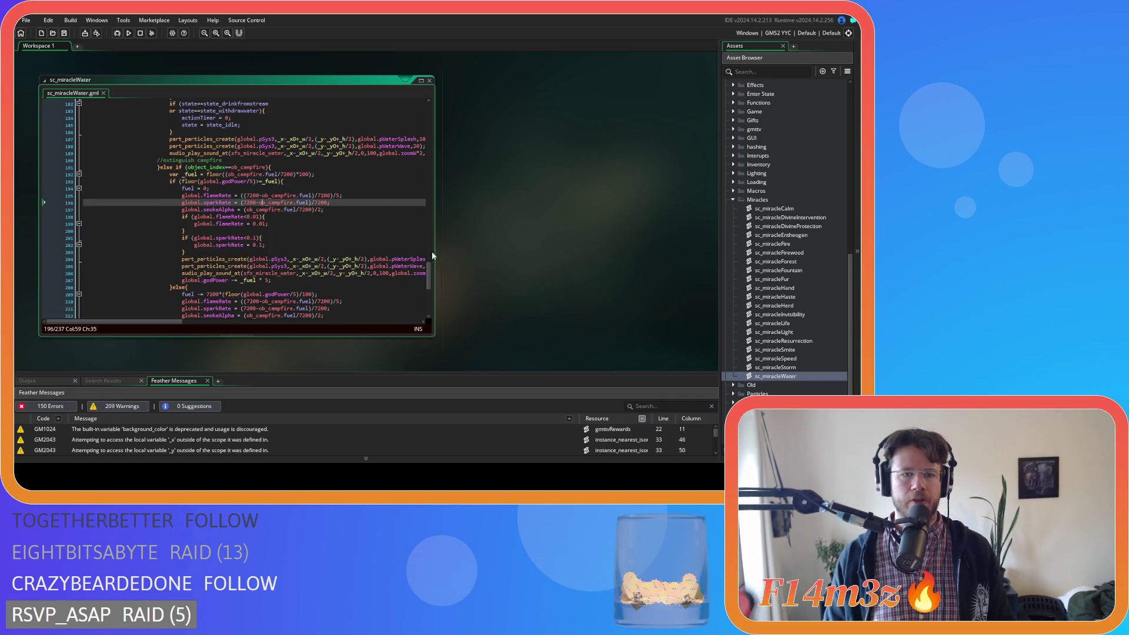
scroll(434, 288, down, 6)
mouse_move(434, 287)
mouse_down()
mouse_move(432, 200)
mouse_move(441, 252)
mouse_up()
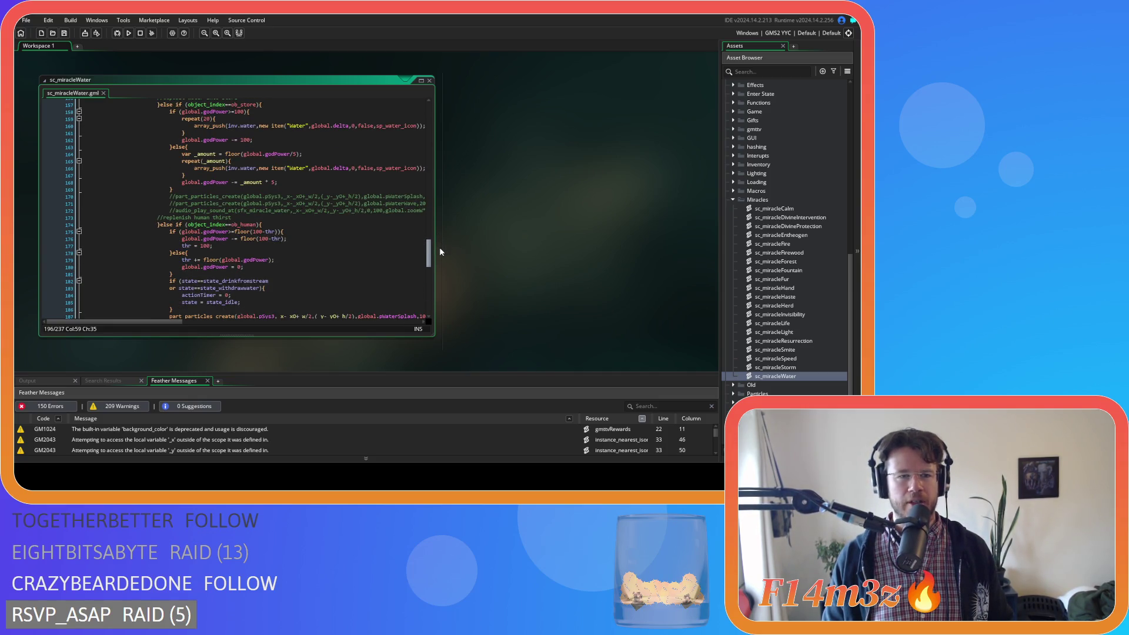
drag(440, 252, 442, 261)
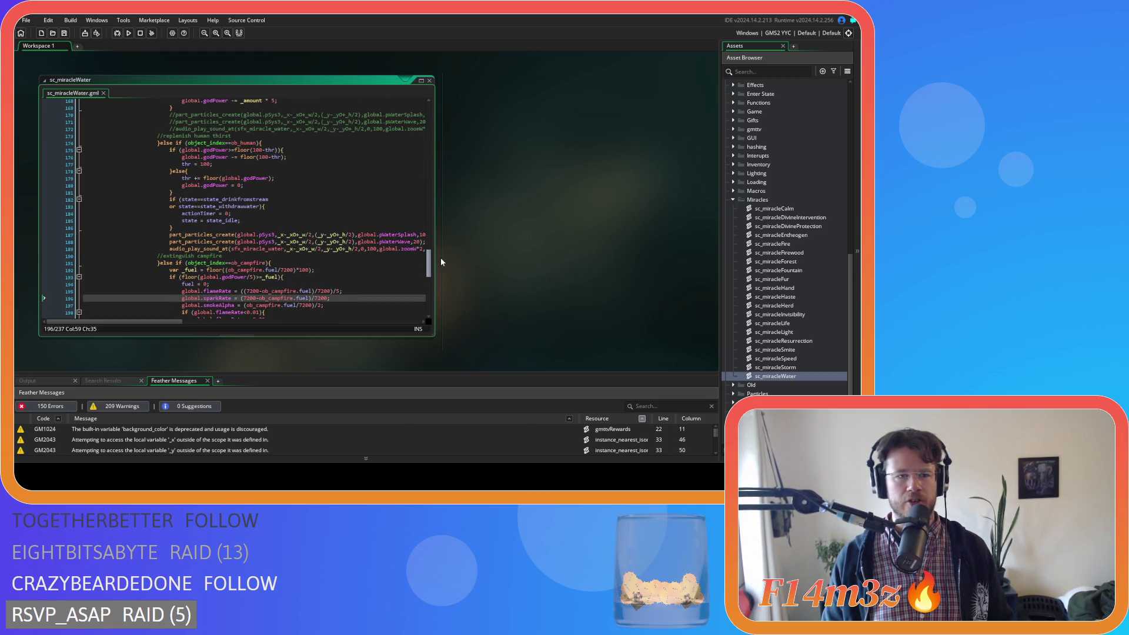
drag(441, 262, 442, 272)
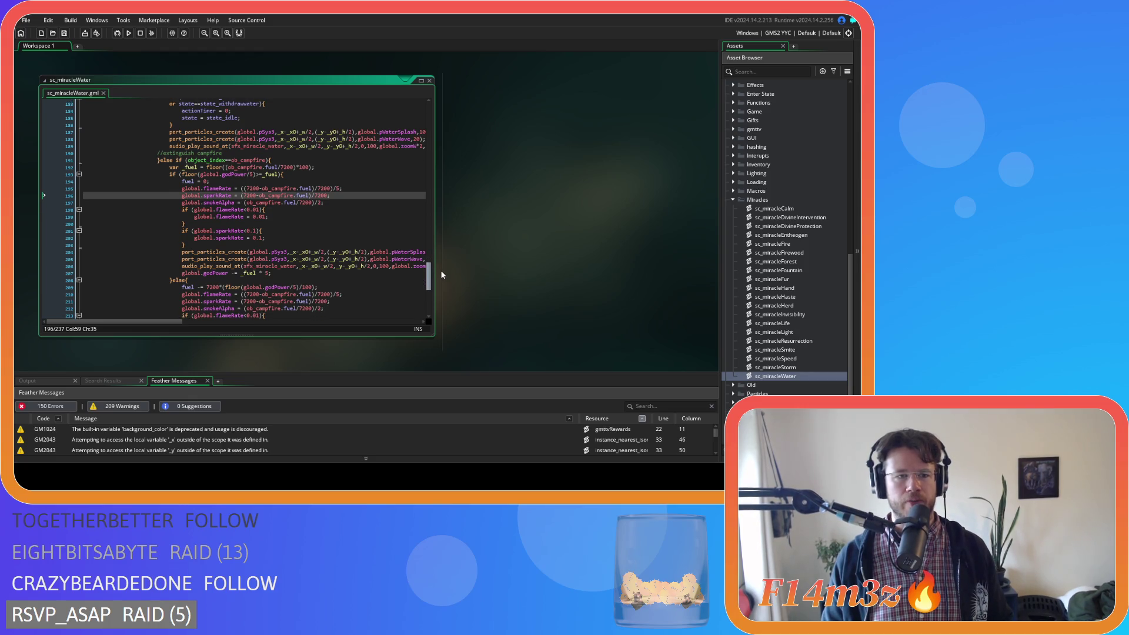
mouse_move(422, 267)
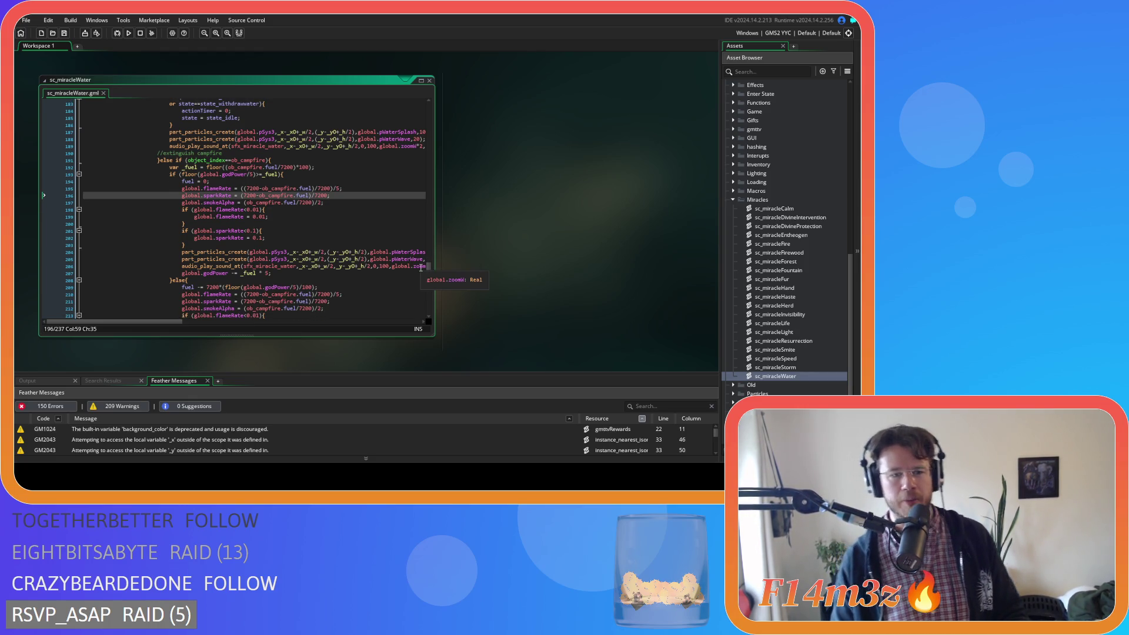
scroll(370, 207, down, 3)
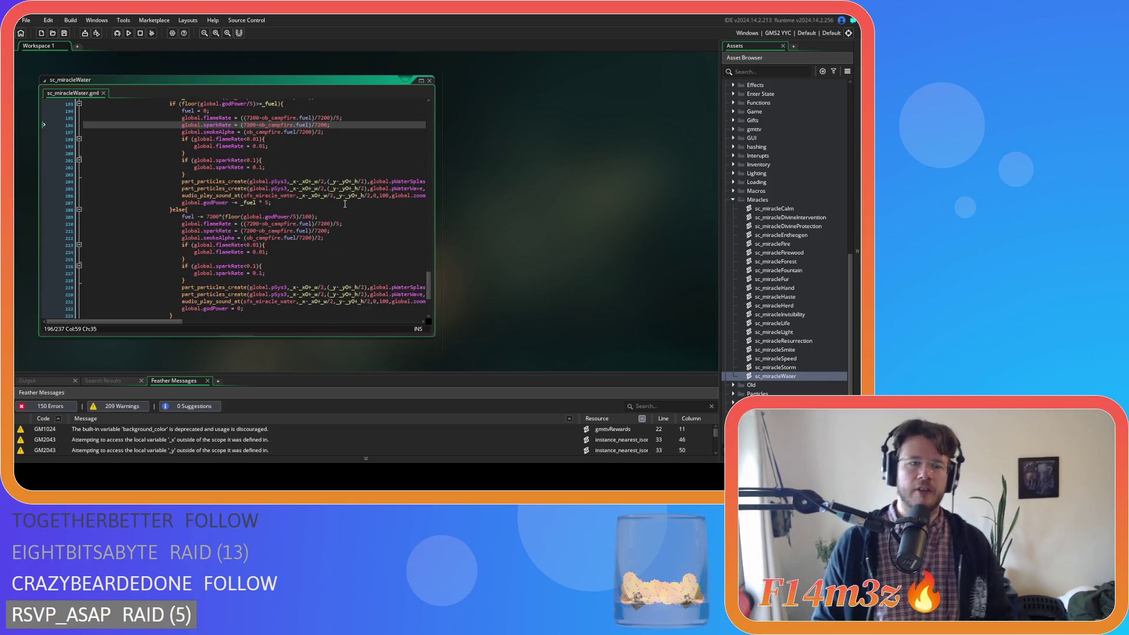
scroll(249, 188, up, 1)
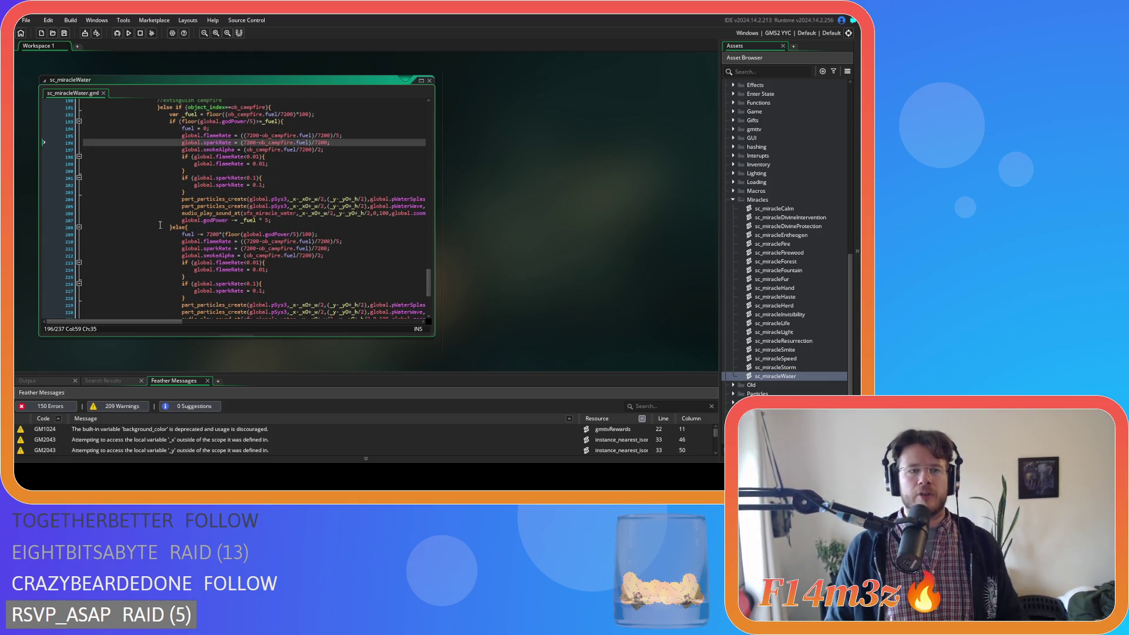
click(173, 228)
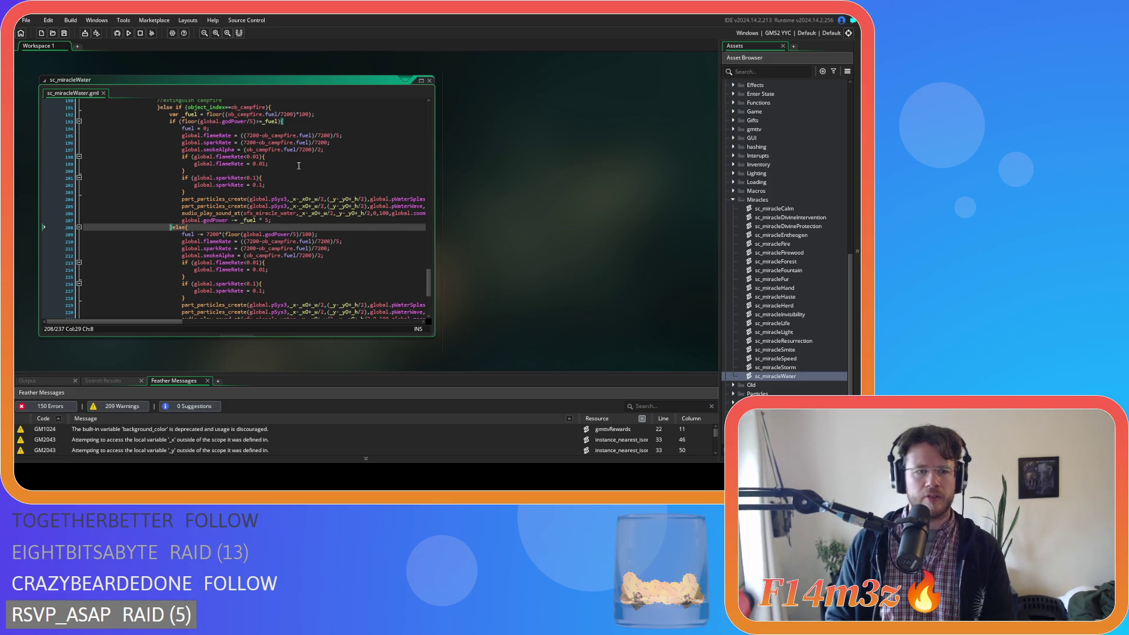
scroll(306, 177, down, 4)
click(331, 196)
scroll(330, 194, up, 9)
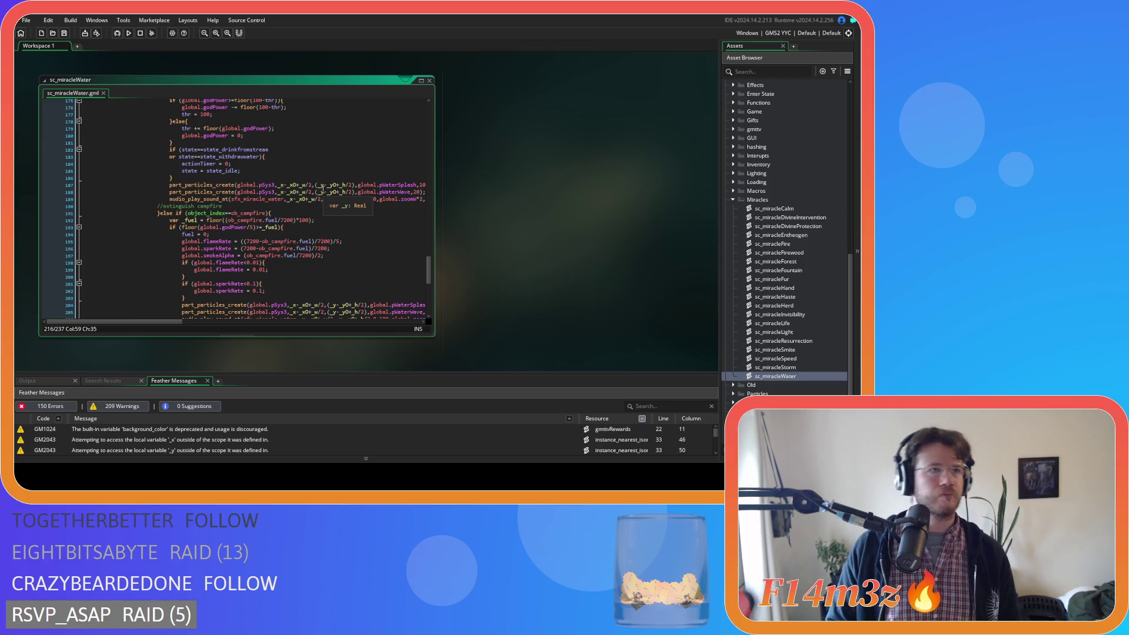
scroll(339, 179, up, 2)
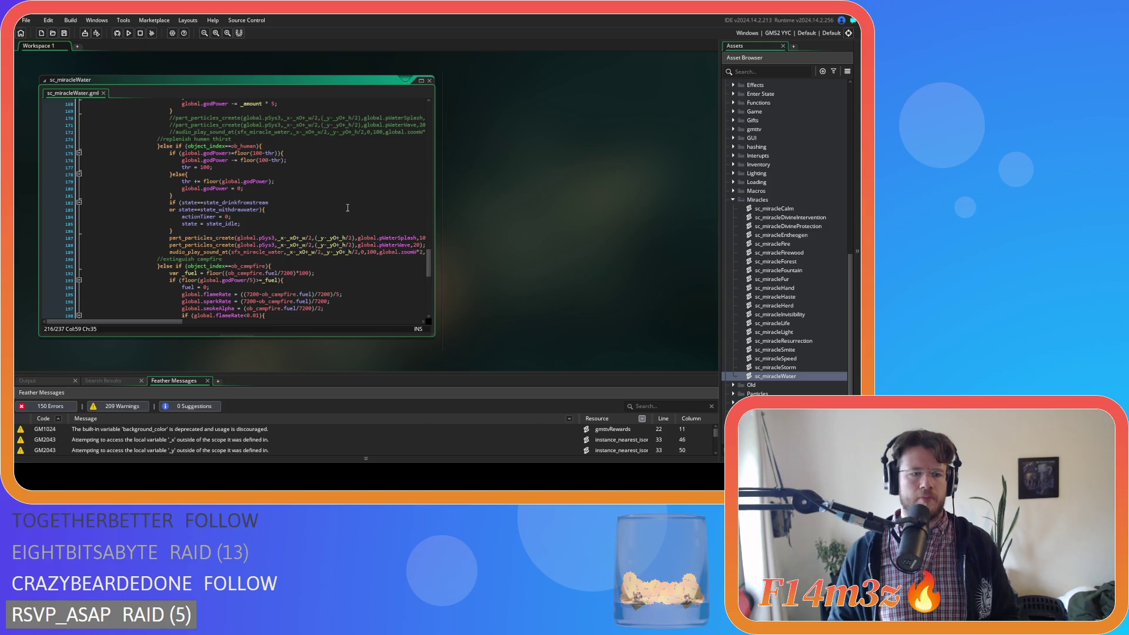
click(223, 202)
scroll(230, 266, down, 2)
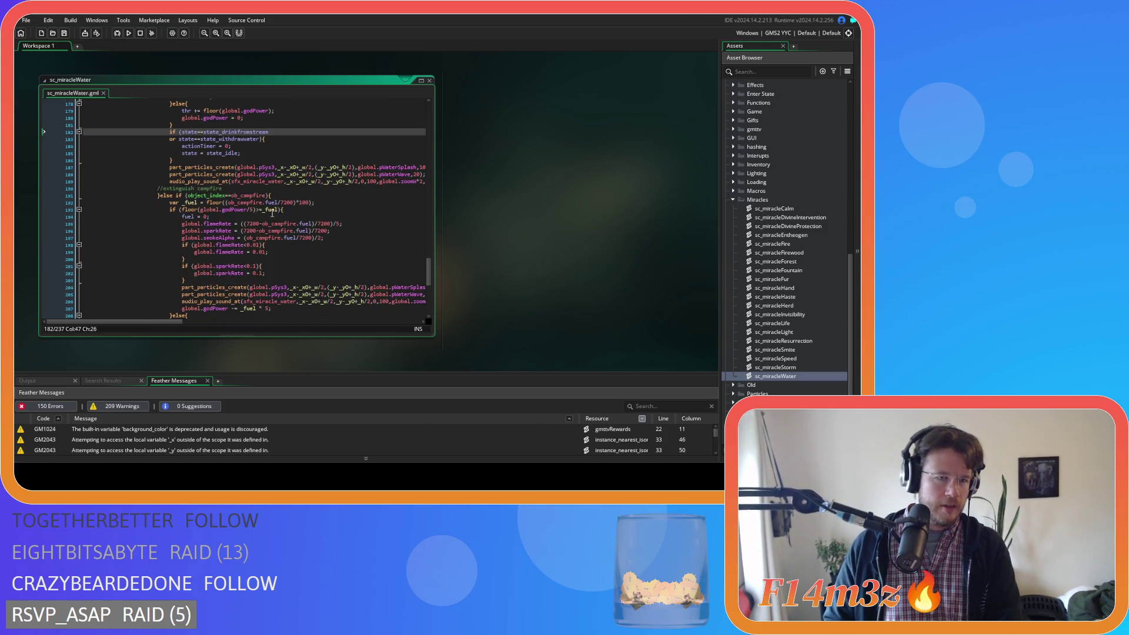
drag(83, 231, 253, 318)
key(ctrl+v)
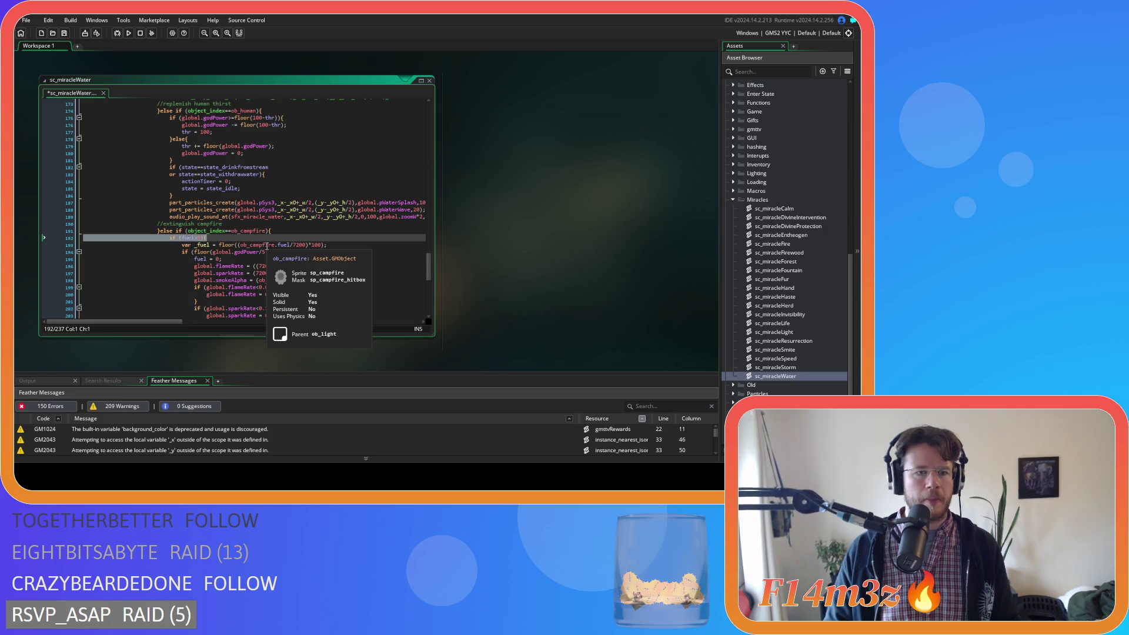
key(ctrl+z)
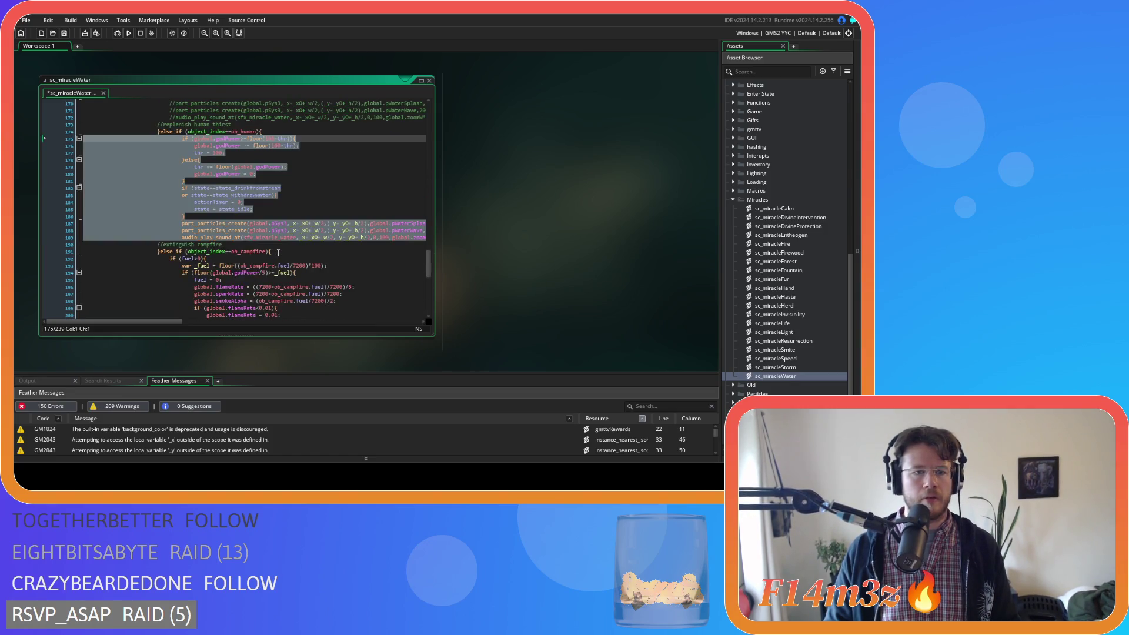
key(ctrl+z)
key(ctrl+z)
key(ctrl+z)
key(ctrl+z)
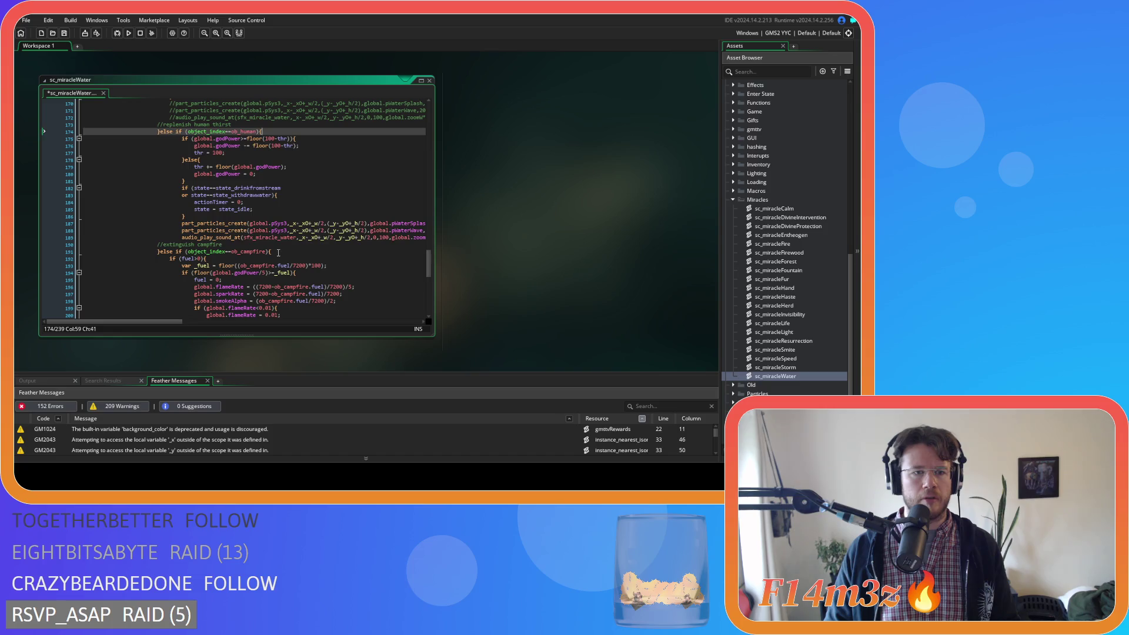
key(ctrl+z)
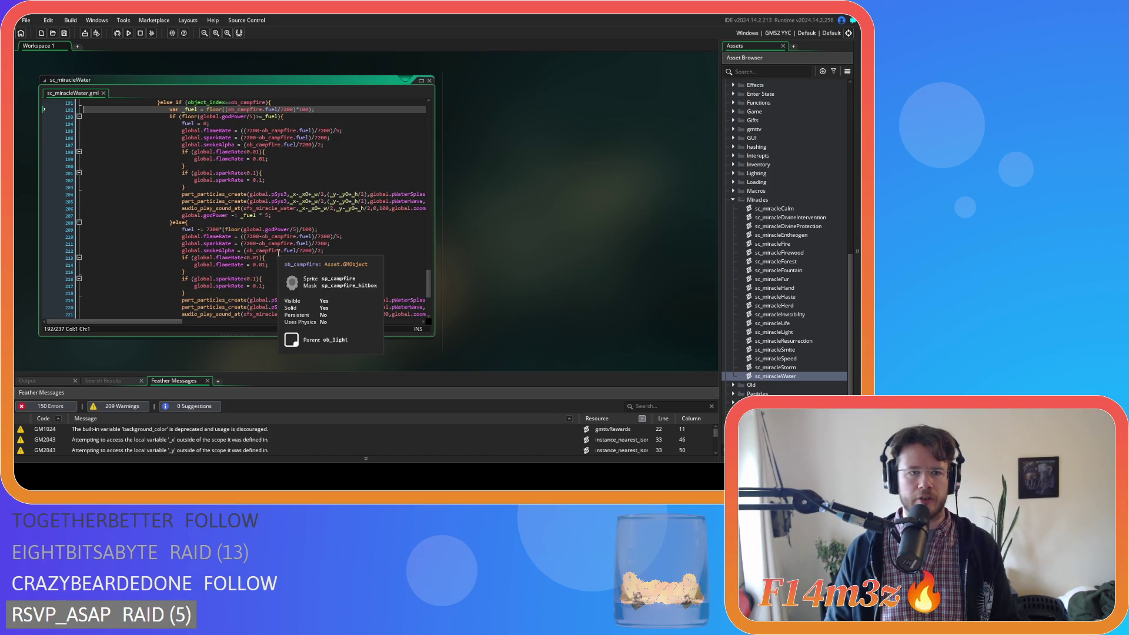
scroll(279, 253, up, 10)
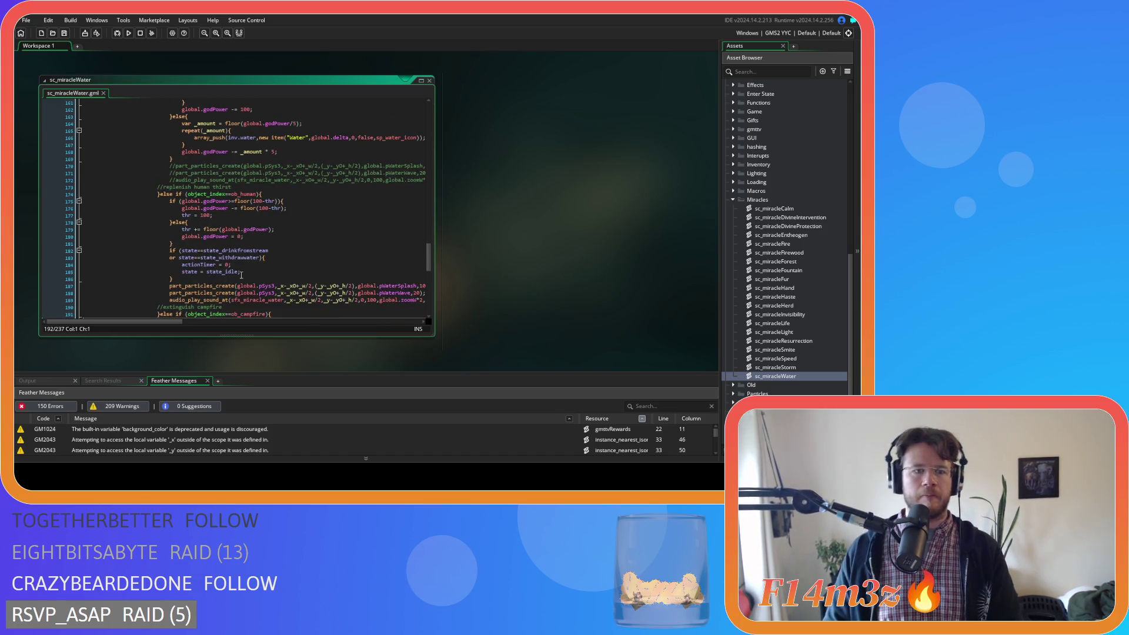
scroll(420, 261, up, 5)
scroll(421, 261, up, 20)
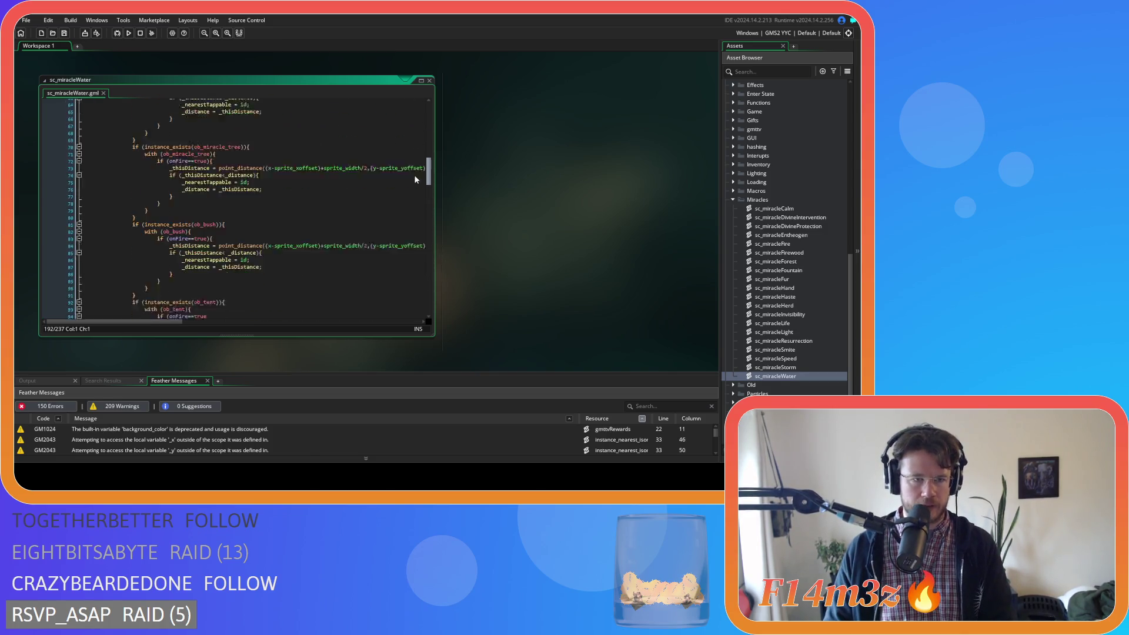
Add 'or temp>37)' after the or thr<100 line of the human condition and save.
scroll(414, 194, down, 5)
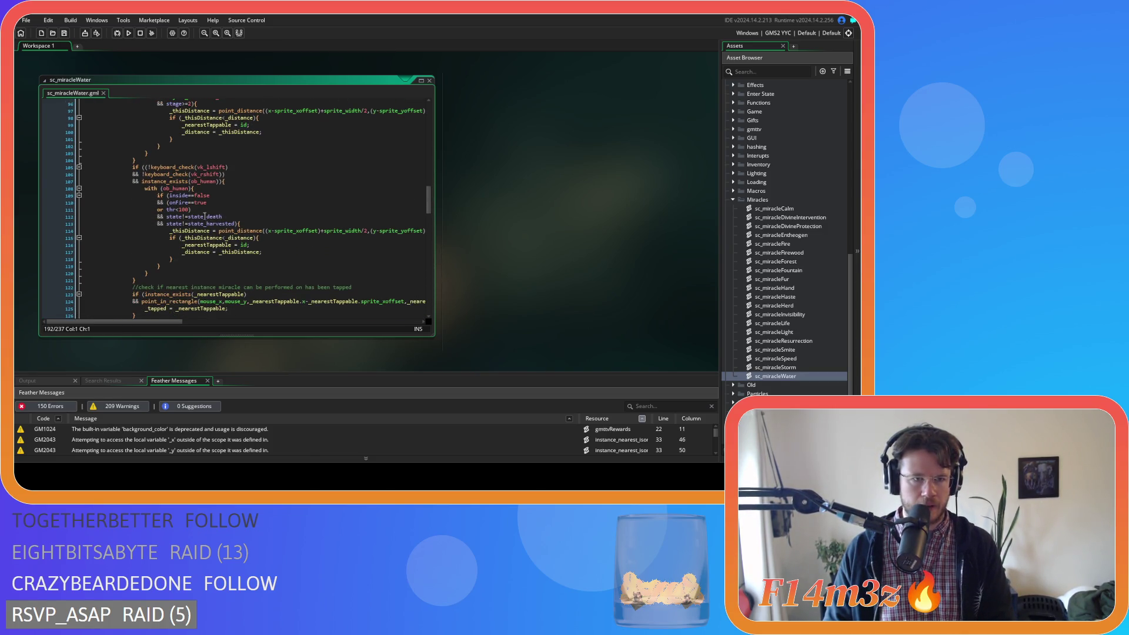
click(207, 202)
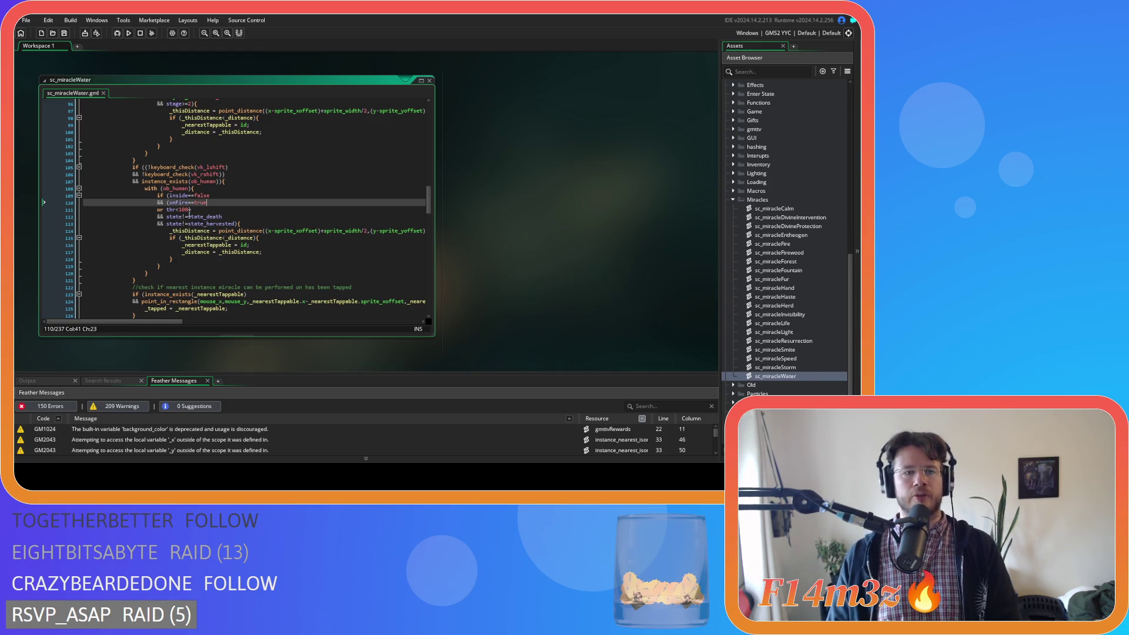
click(189, 209)
key(Return)
text())
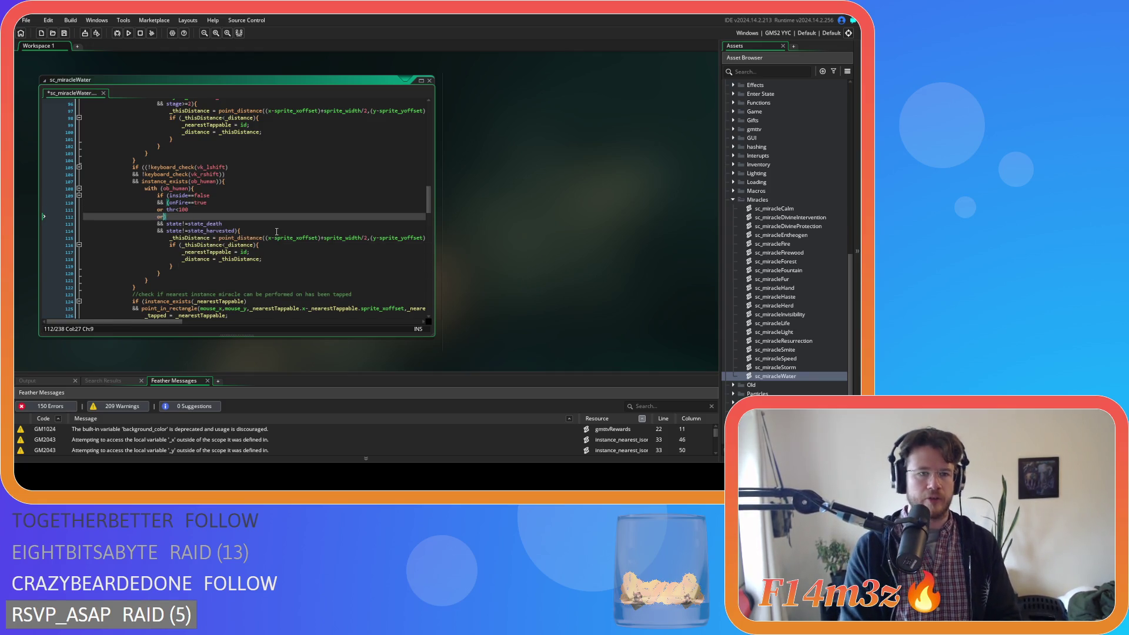
text(or temp>)
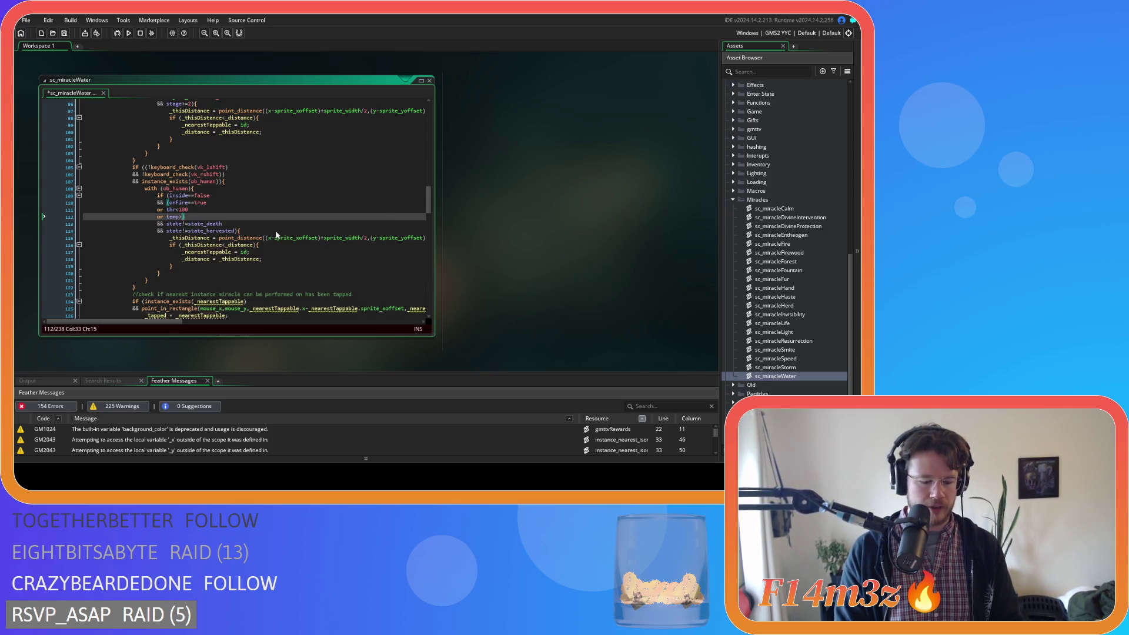
text(37)
key(ctrl+s)
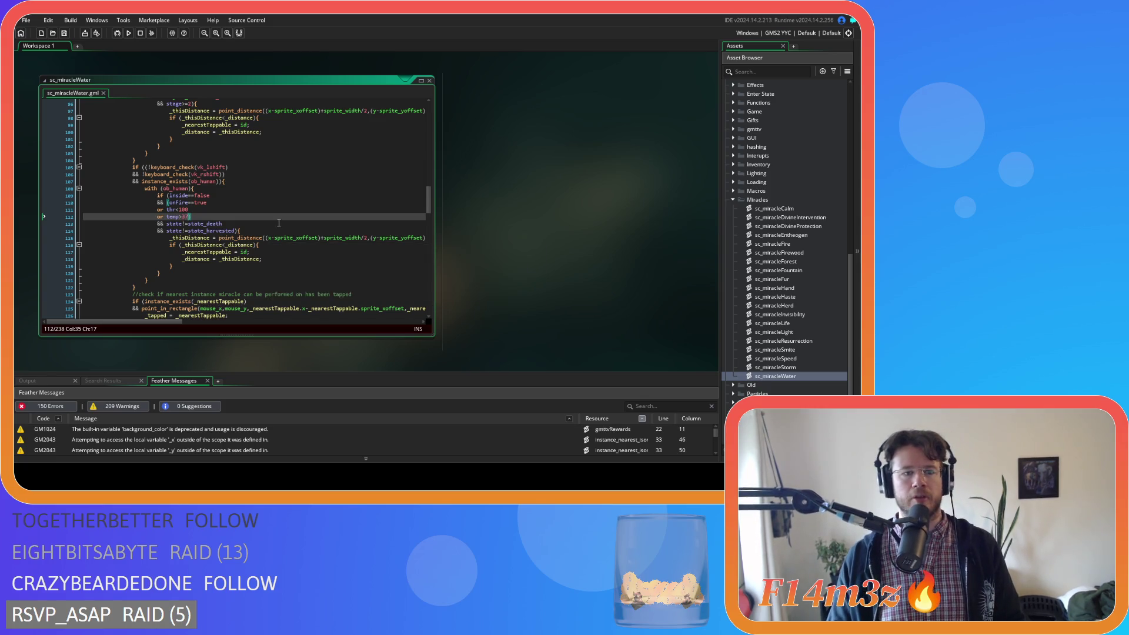
Move to lines 177–182 in the human branch.
scroll(353, 223, down, 5)
mouse_move(429, 215)
mouse_down()
mouse_move(436, 283)
mouse_move(437, 268)
mouse_up()
click(313, 181)
key(Down)
key(Down)
key(Down)
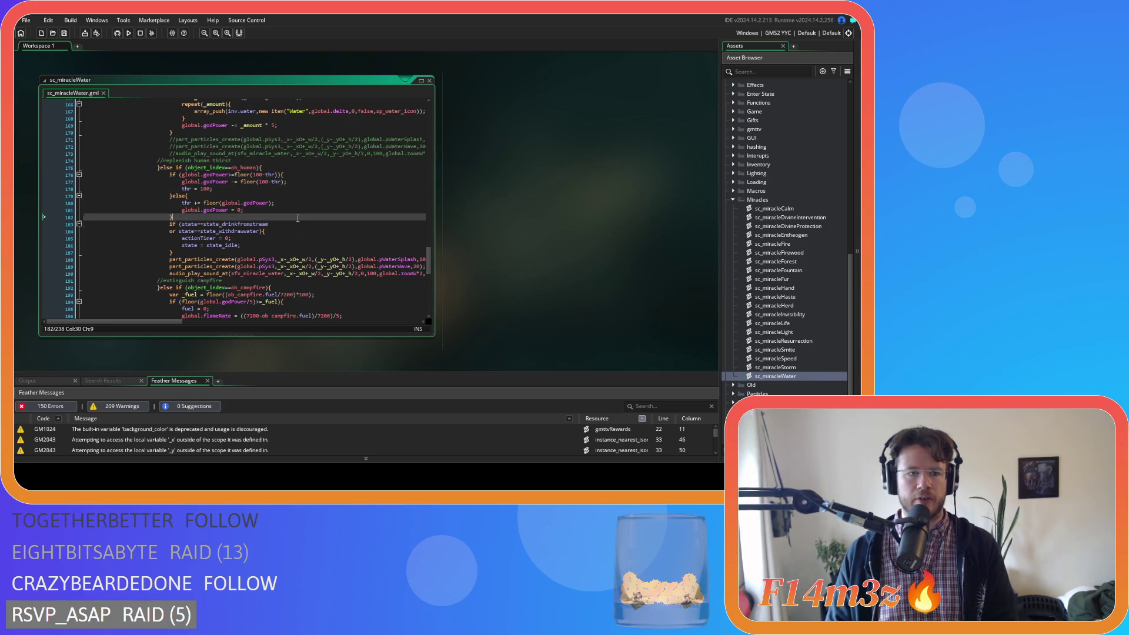
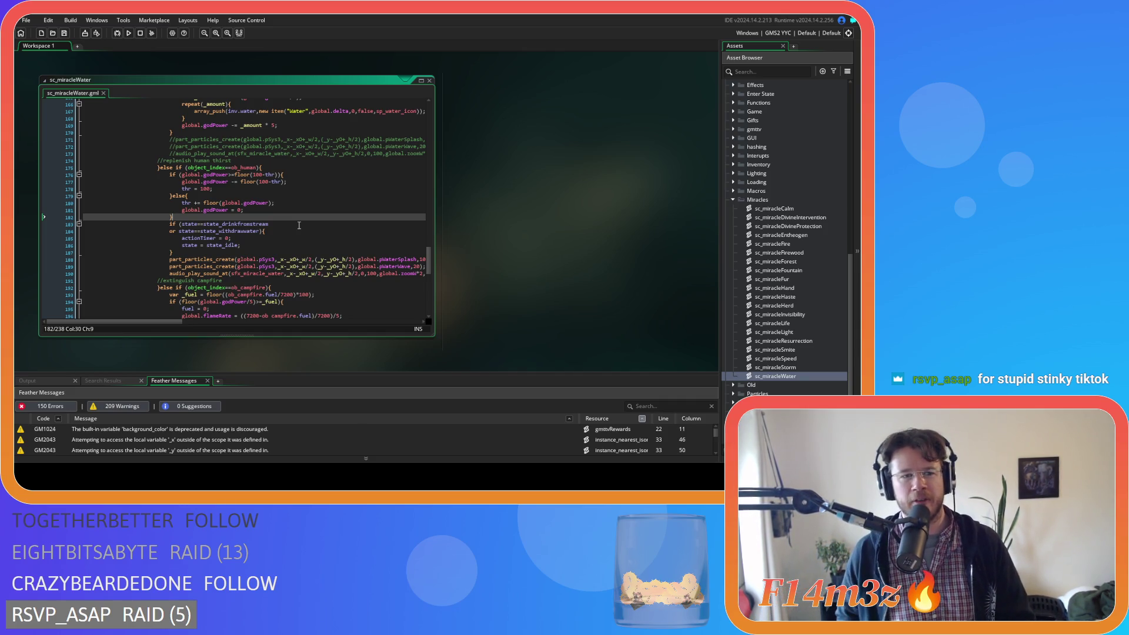
Review the godPower reset and closing brace on lines 180–182, toggling undo/redo to compare the edit.
click(307, 225)
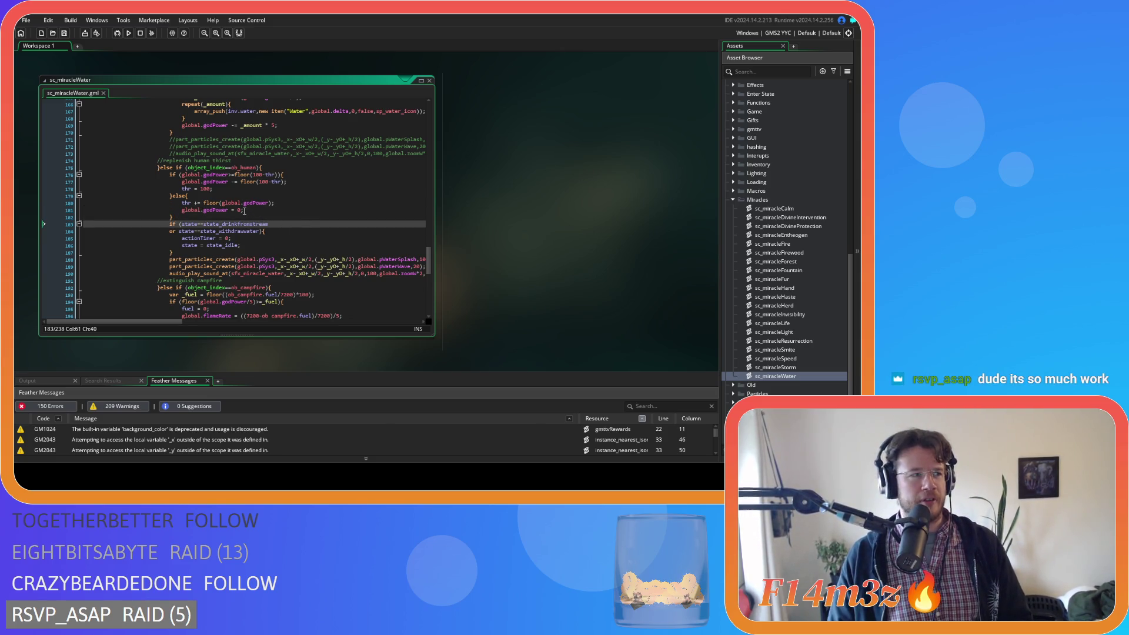
click(244, 203)
click(211, 215)
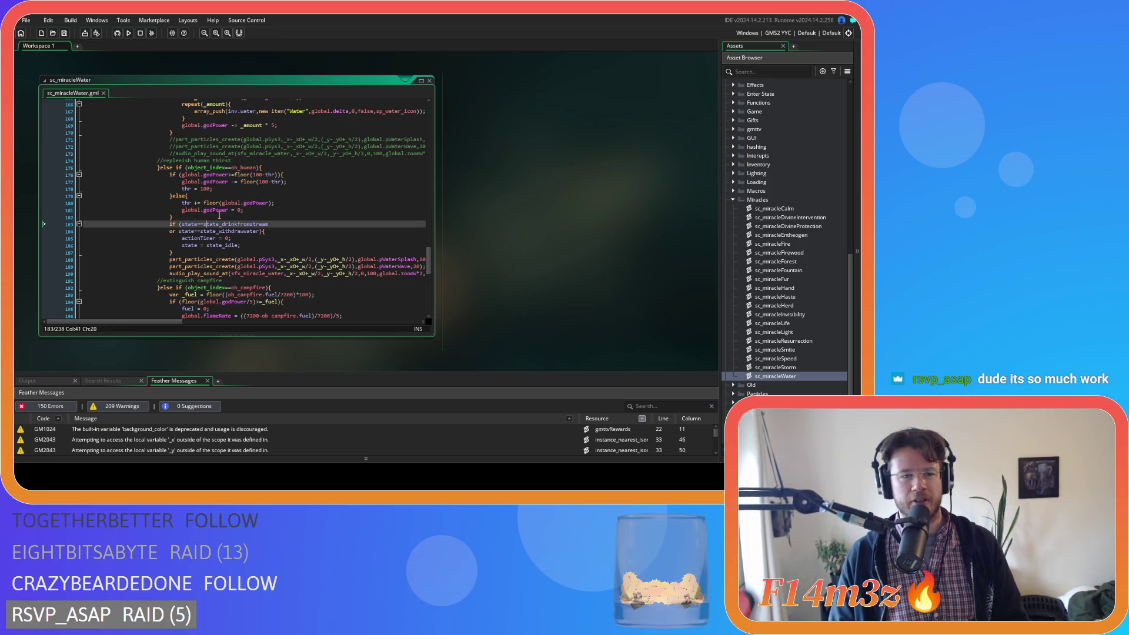
key(ctrl+z)
key(ctrl+y)
click(277, 216)
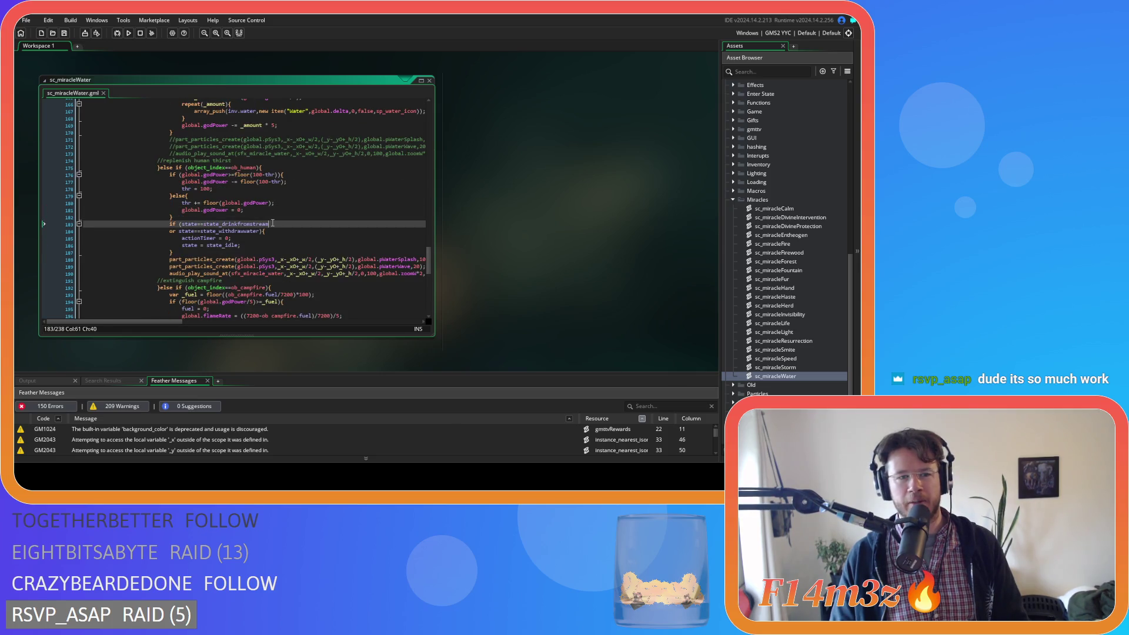
key(ctrl+z)
key(ctrl+y)
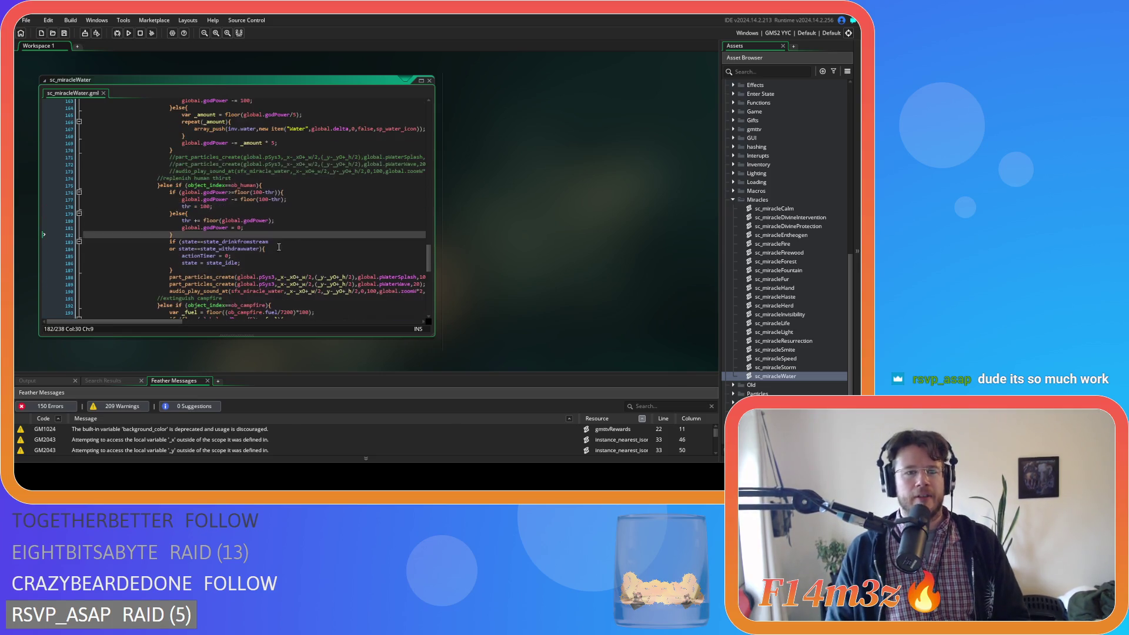
key(ctrl+z)
key(ctrl+y)
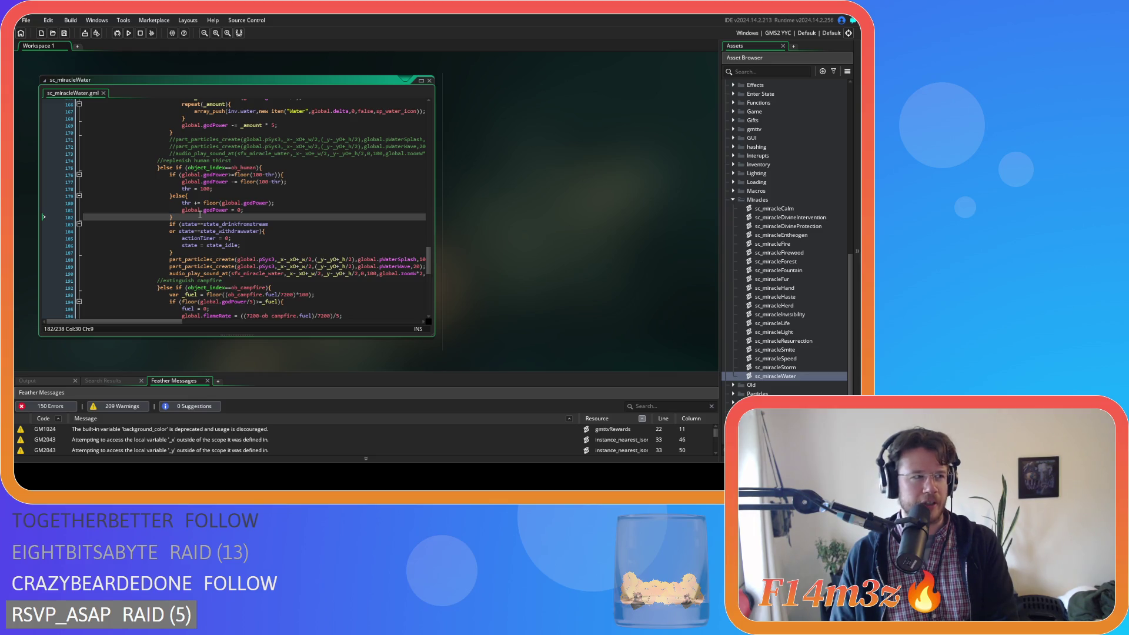
Check the ob_human thirst condition's parentheses and the godPower comparison on lines 175–176.
mouse_move(209, 204)
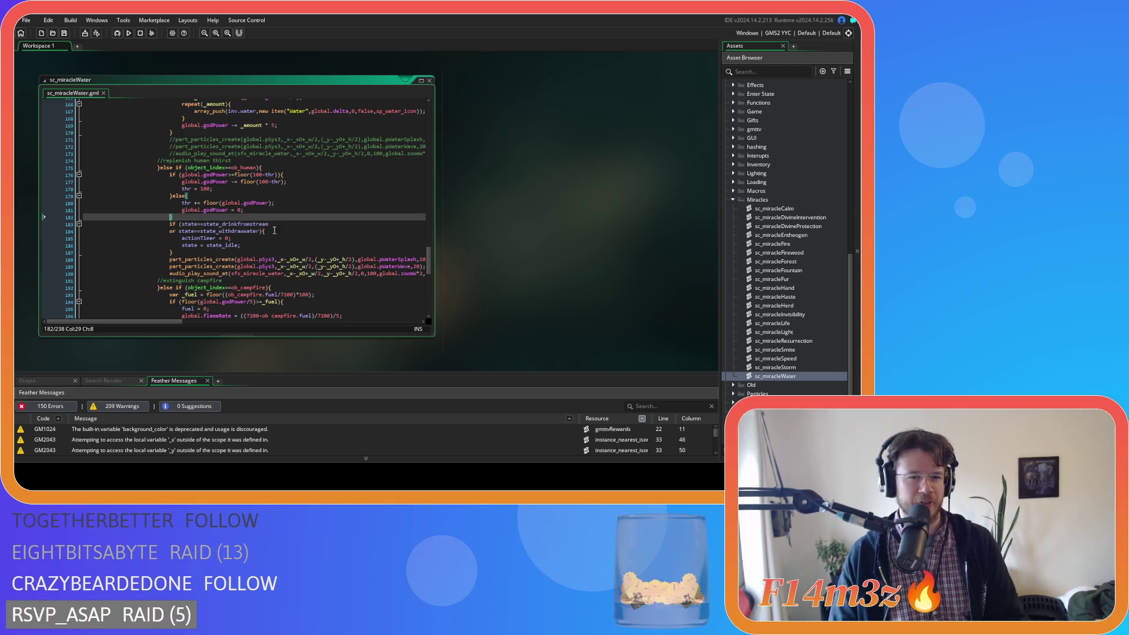
click(295, 216)
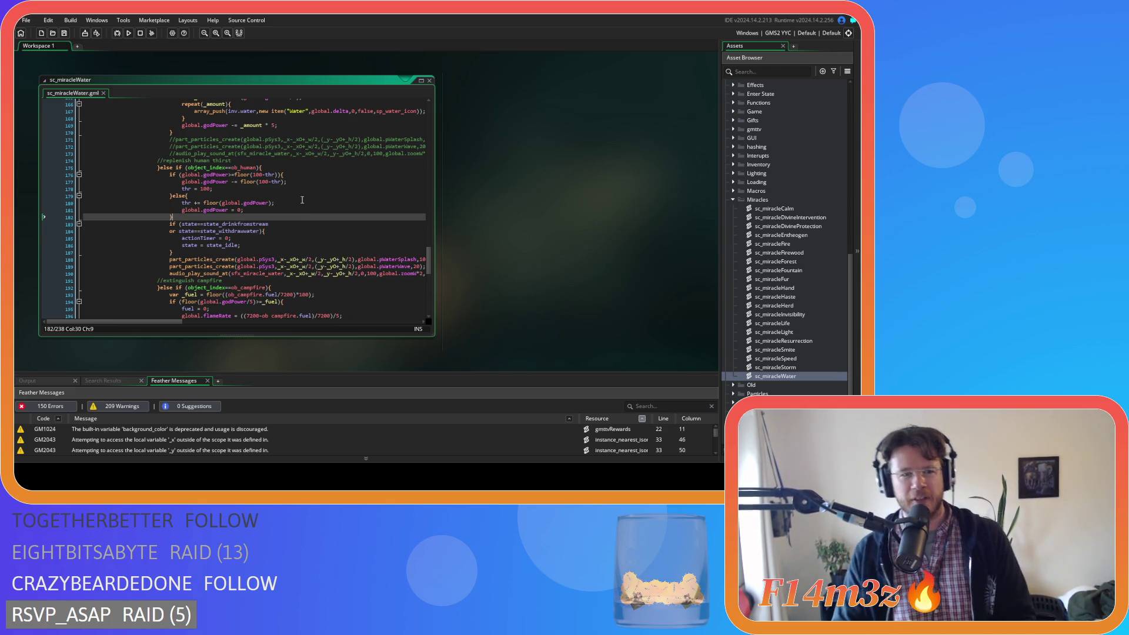
key(Up)
key(Up)
key(Up)
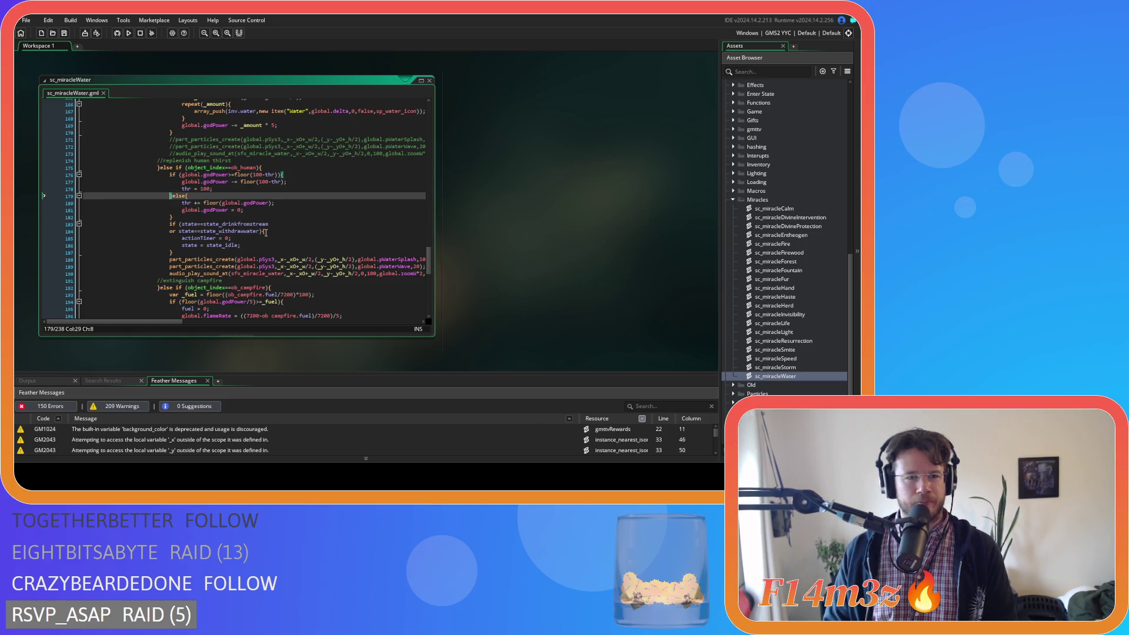
scroll(265, 233, up, 1)
key(Down)
key(Down)
key(Down)
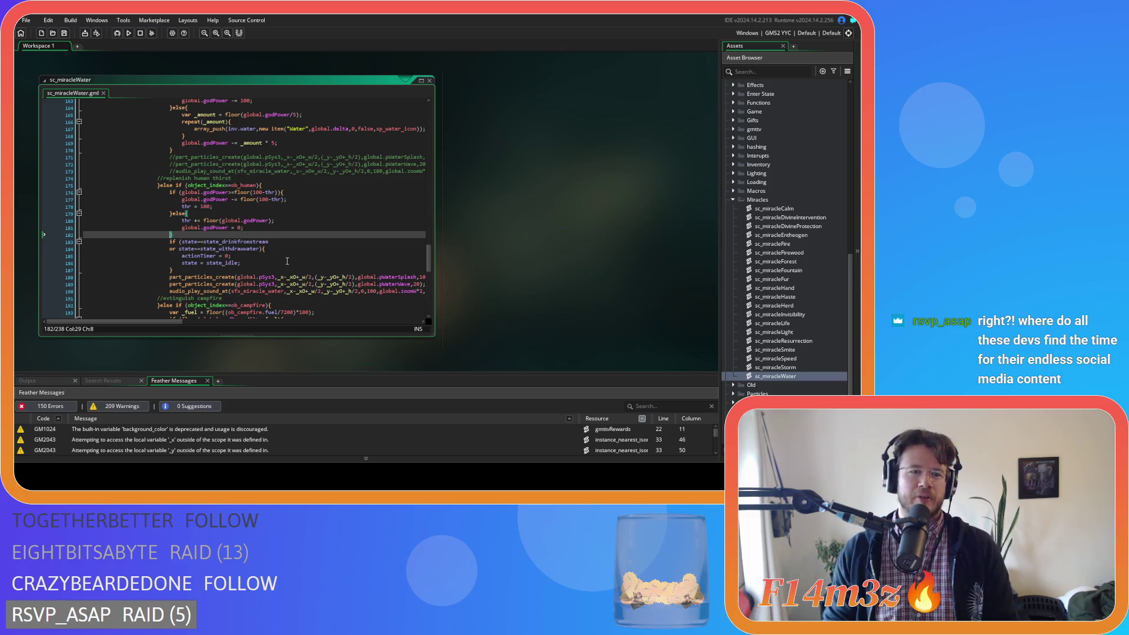
mouse_move(221, 246)
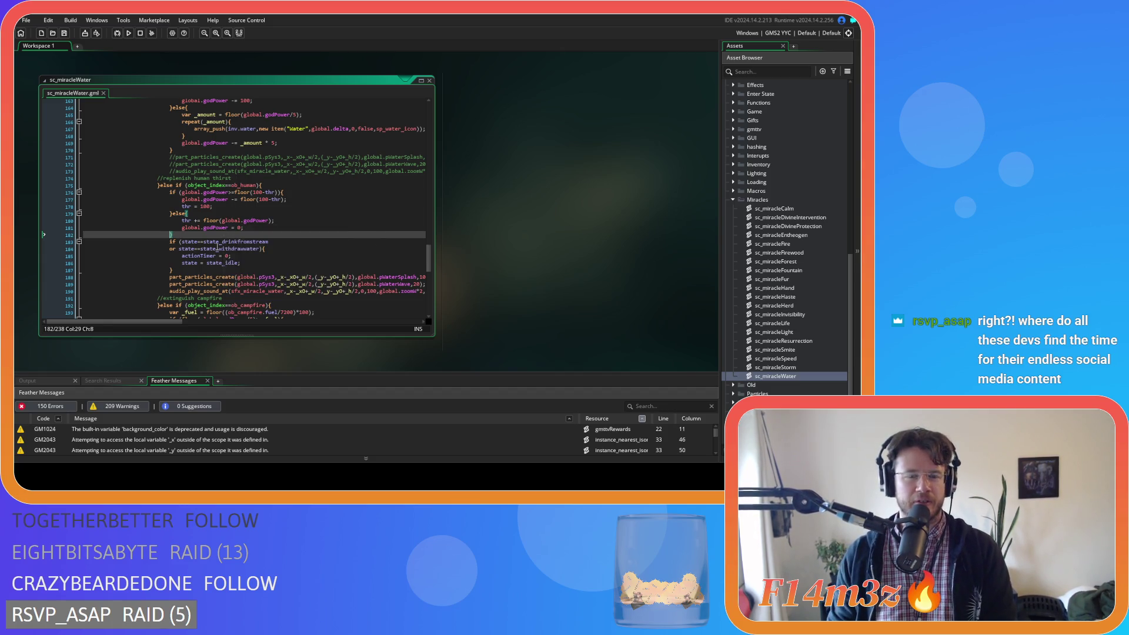
key(Up)
key(Up)
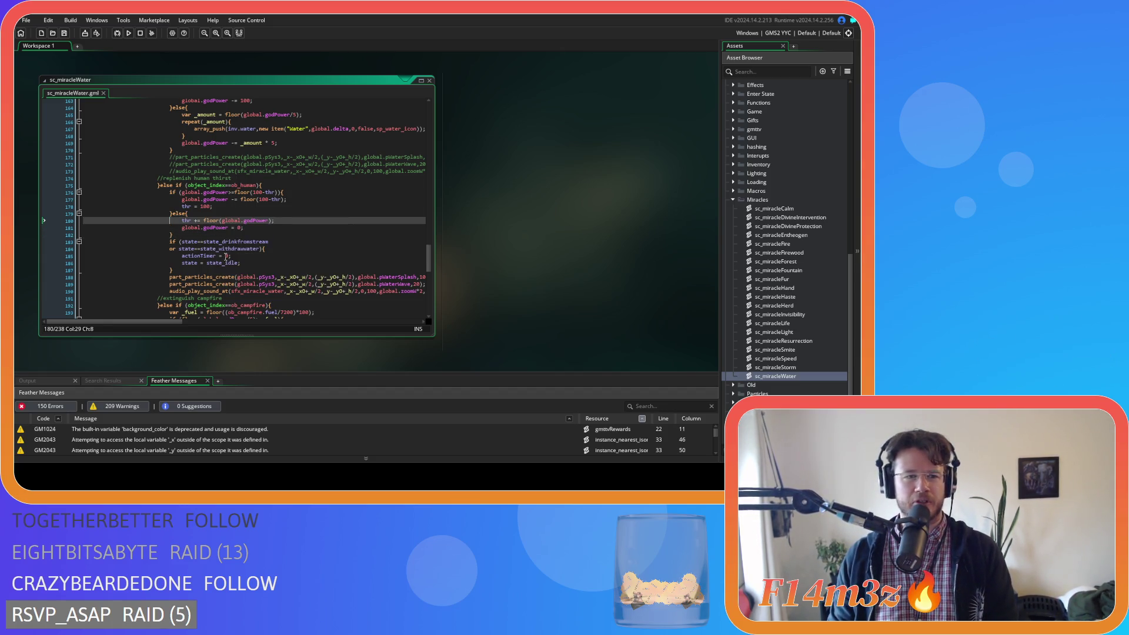
key(Up)
key(Up)
key(Up)
key(Up)
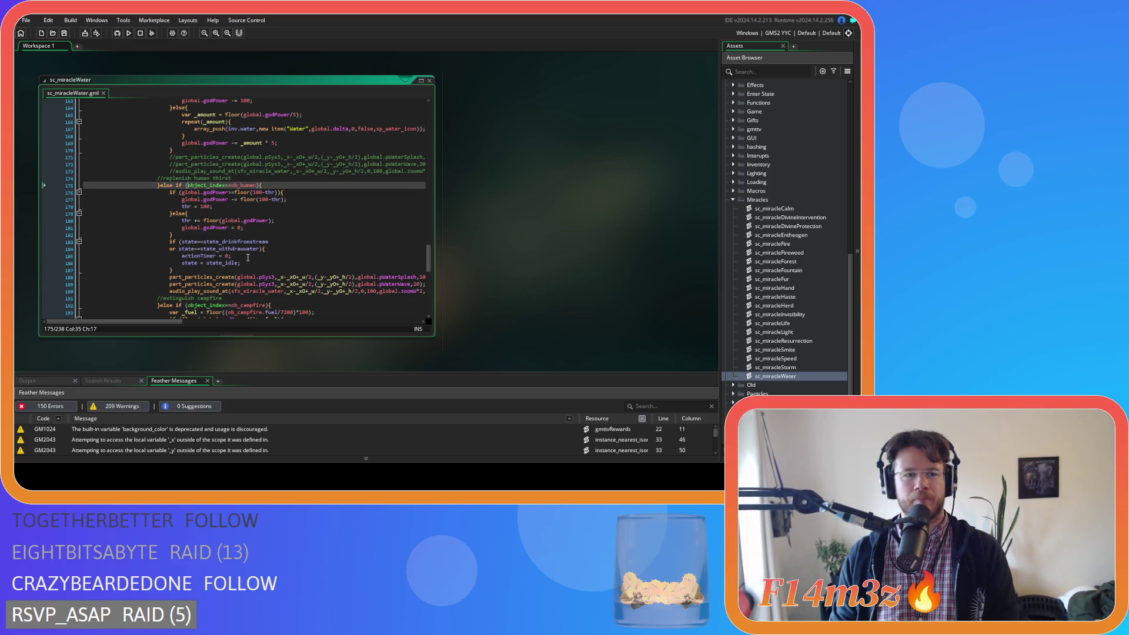
click(293, 186)
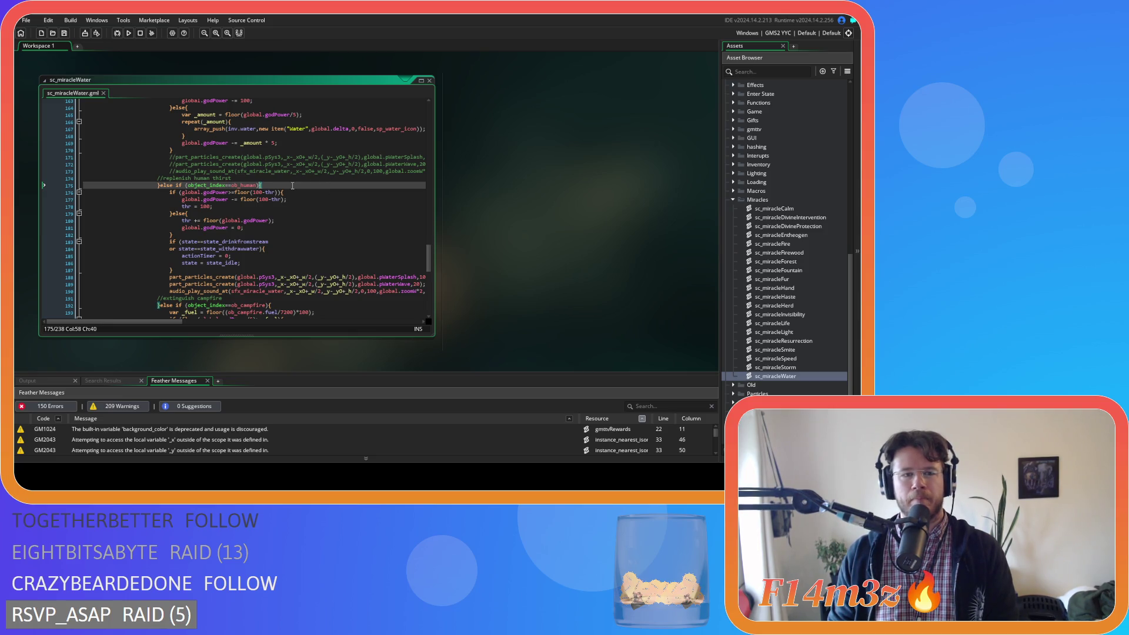
key(Left)
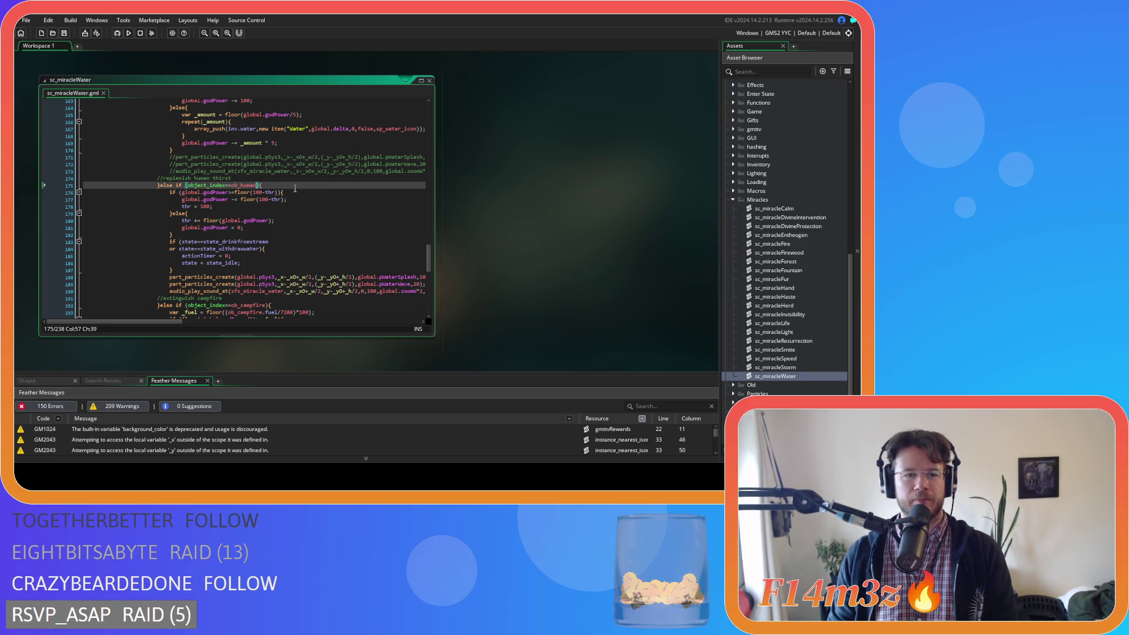
scroll(425, 261, down, 3)
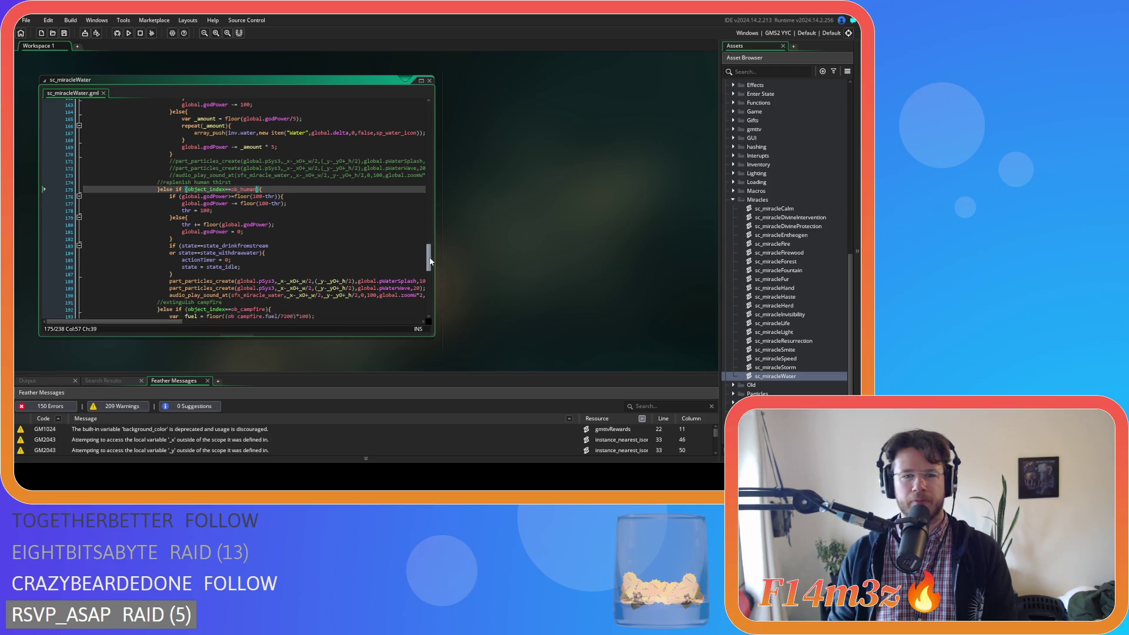
click(324, 249)
click(318, 196)
click(315, 170)
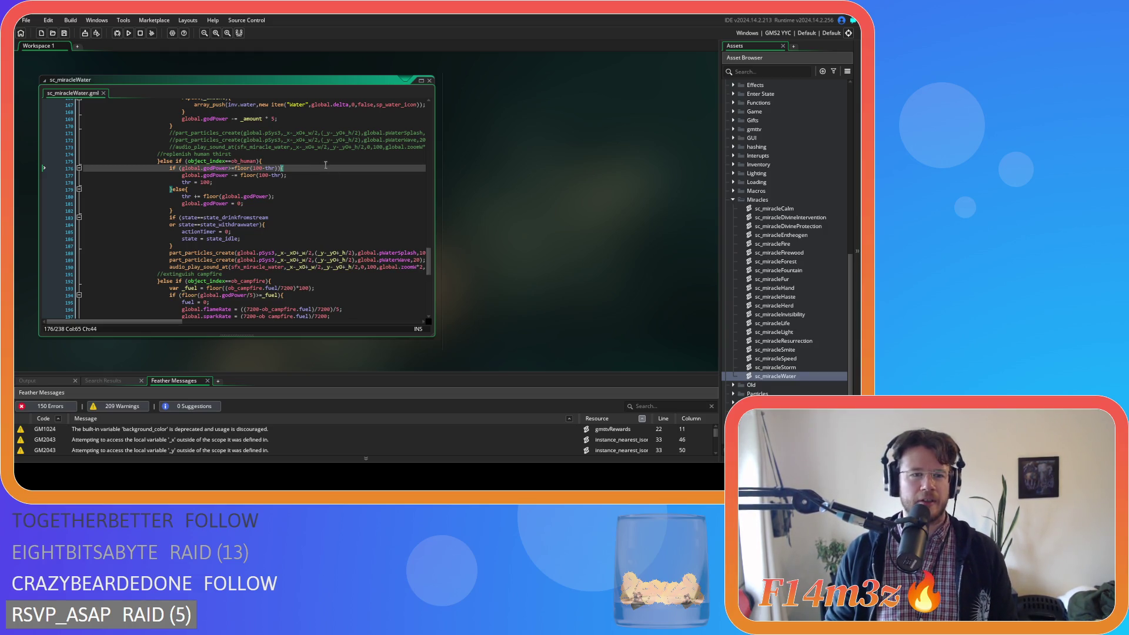
Inspect the drinkfromstream and withdrawwater state checks and the state_idle reset block.
click(321, 219)
click(309, 246)
click(295, 226)
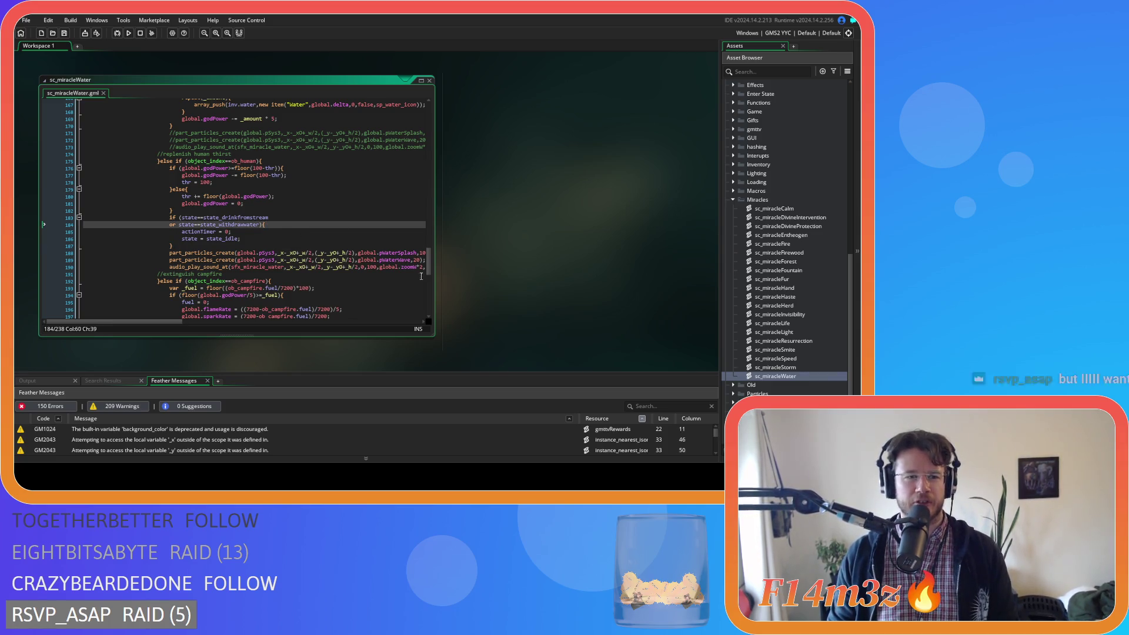
scroll(429, 253, up, 1)
click(345, 260)
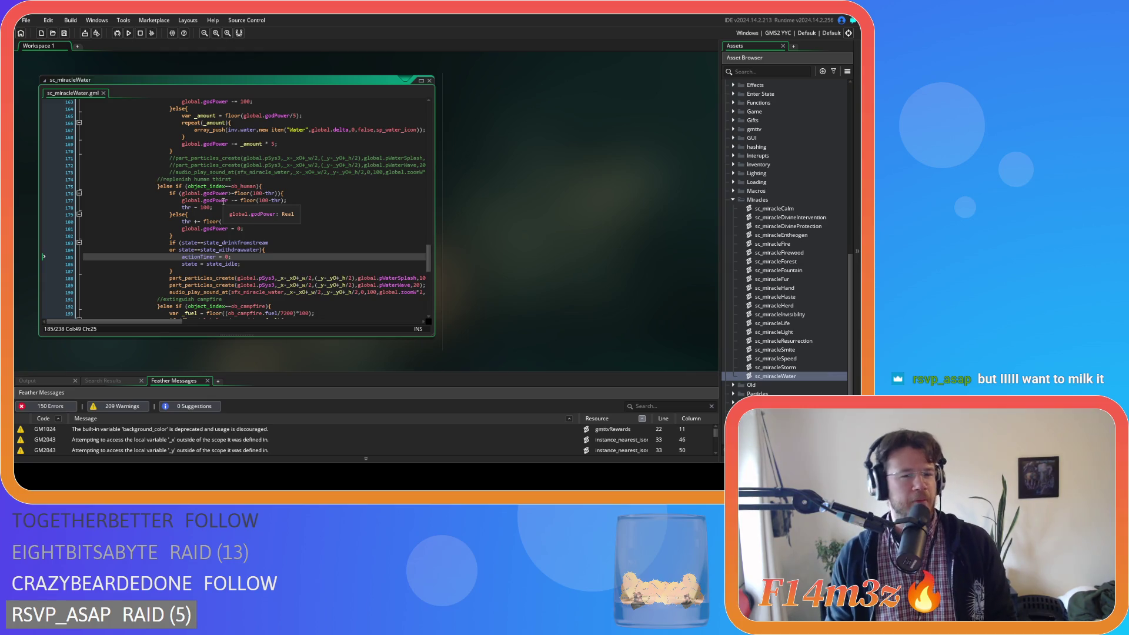
scroll(285, 276, down, 2)
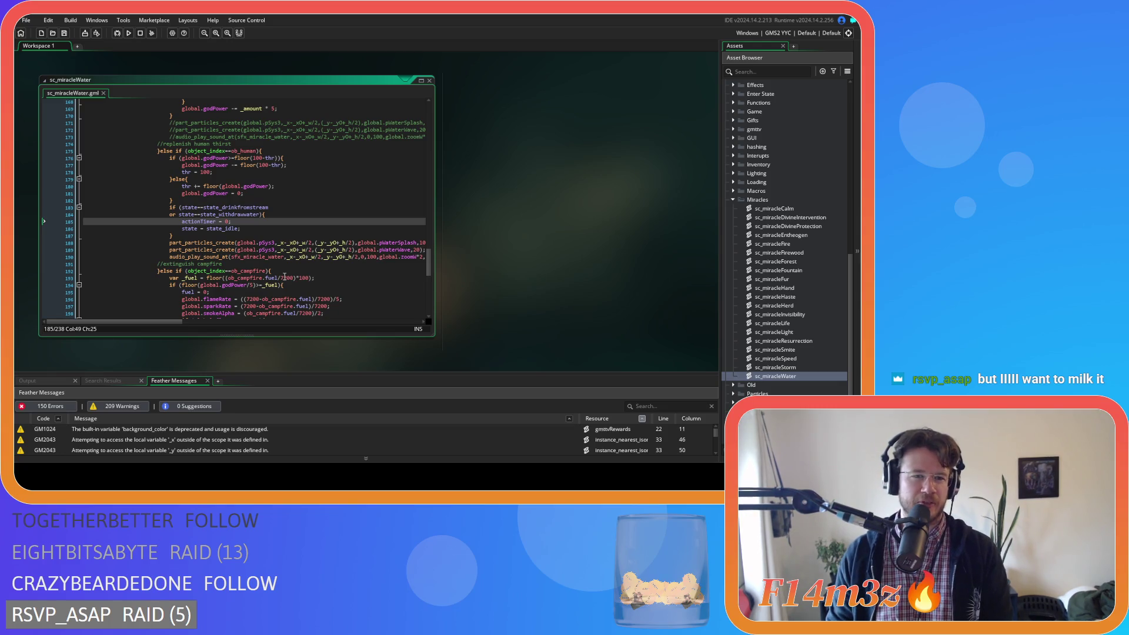
scroll(285, 276, up, 2)
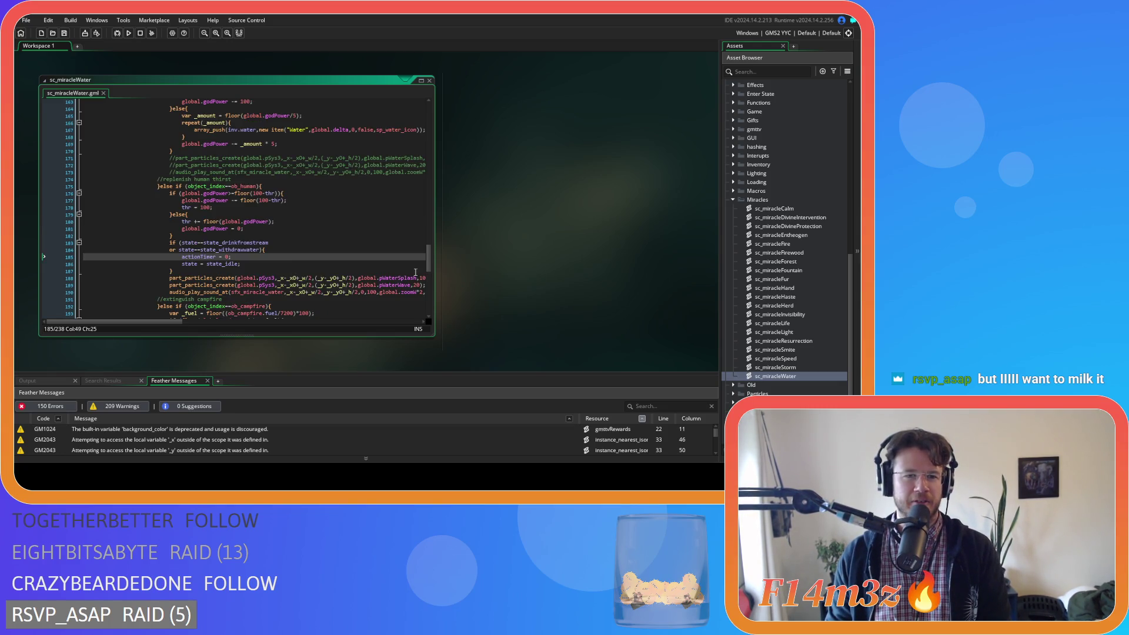
scroll(430, 263, down, 2)
click(234, 230)
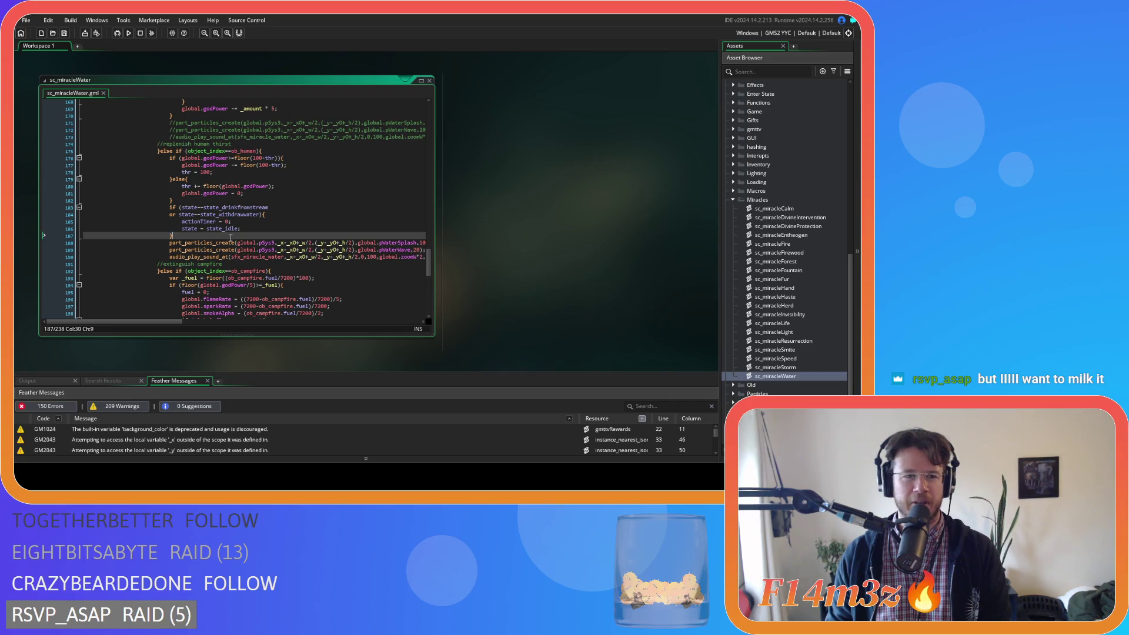
key(Down)
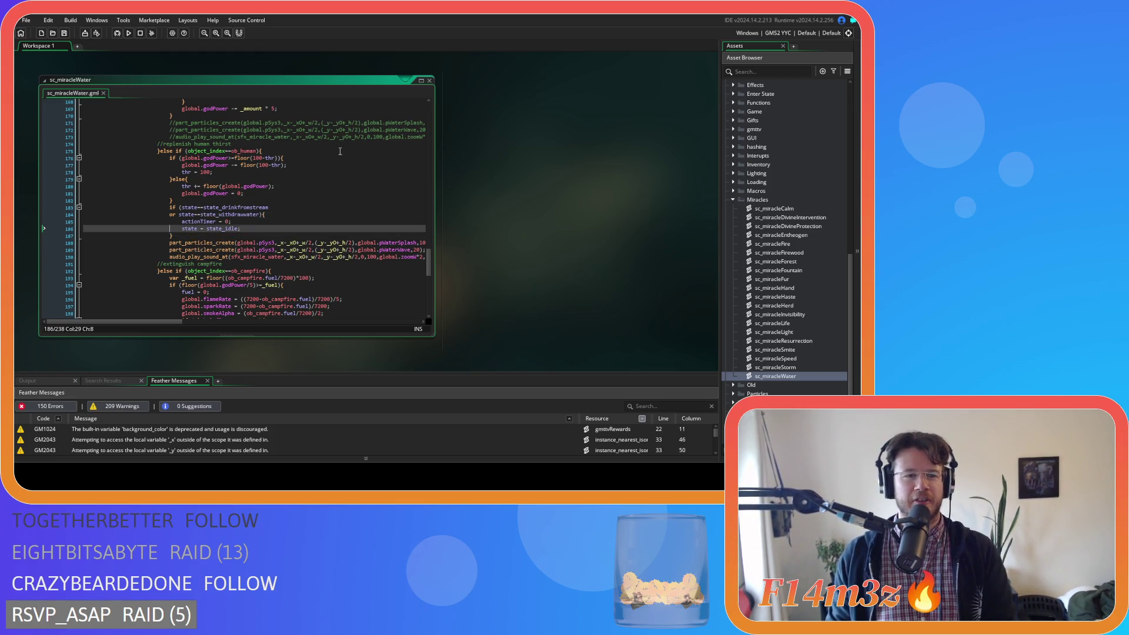
key(Up)
key(Down)
key(Up)
key(Up)
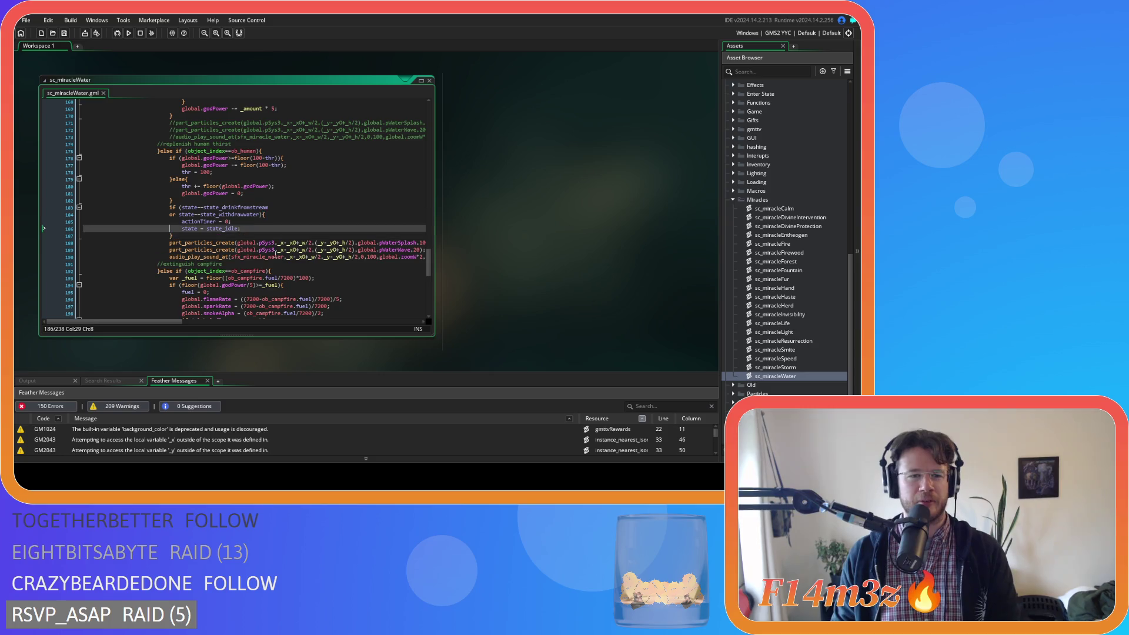
key(Up)
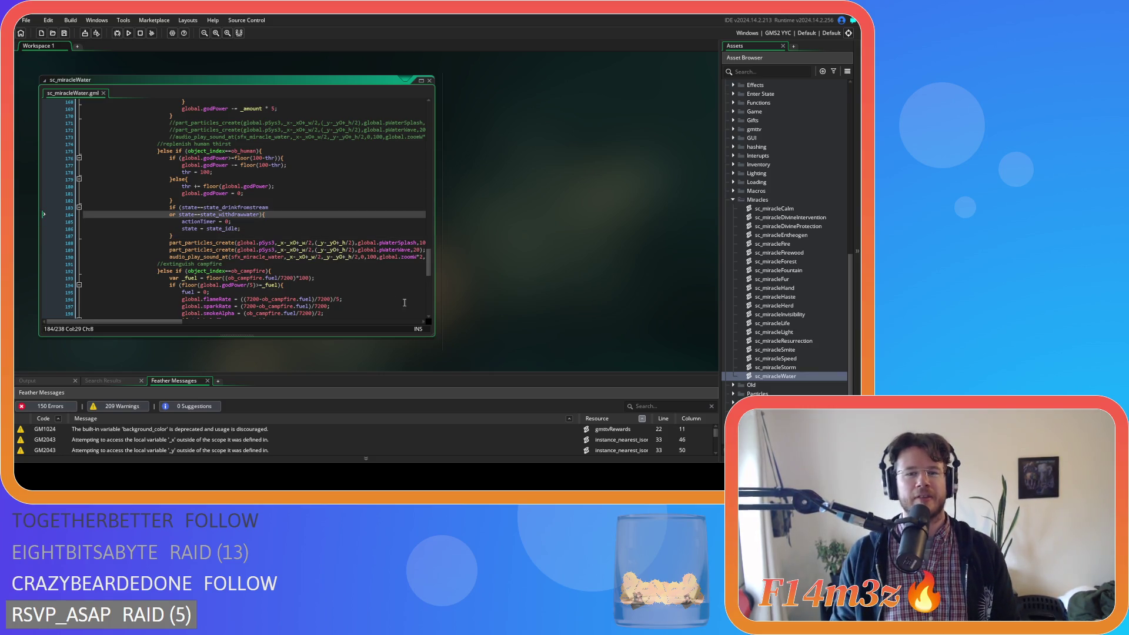
scroll(428, 277, down, 1)
click(257, 235)
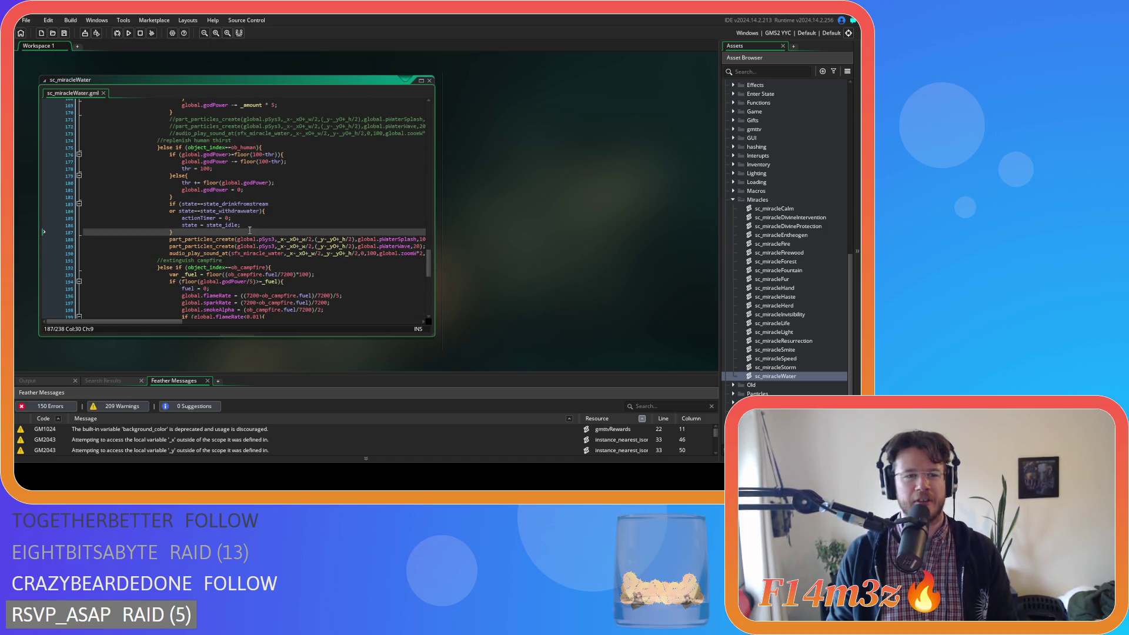
drag(429, 266, 429, 268)
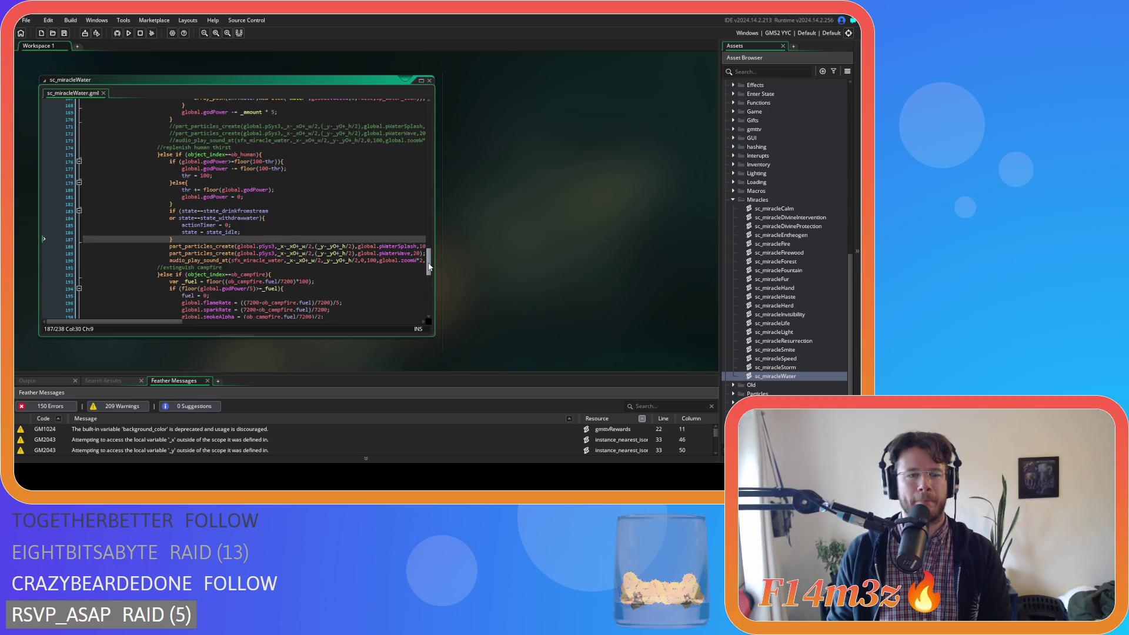
click(367, 233)
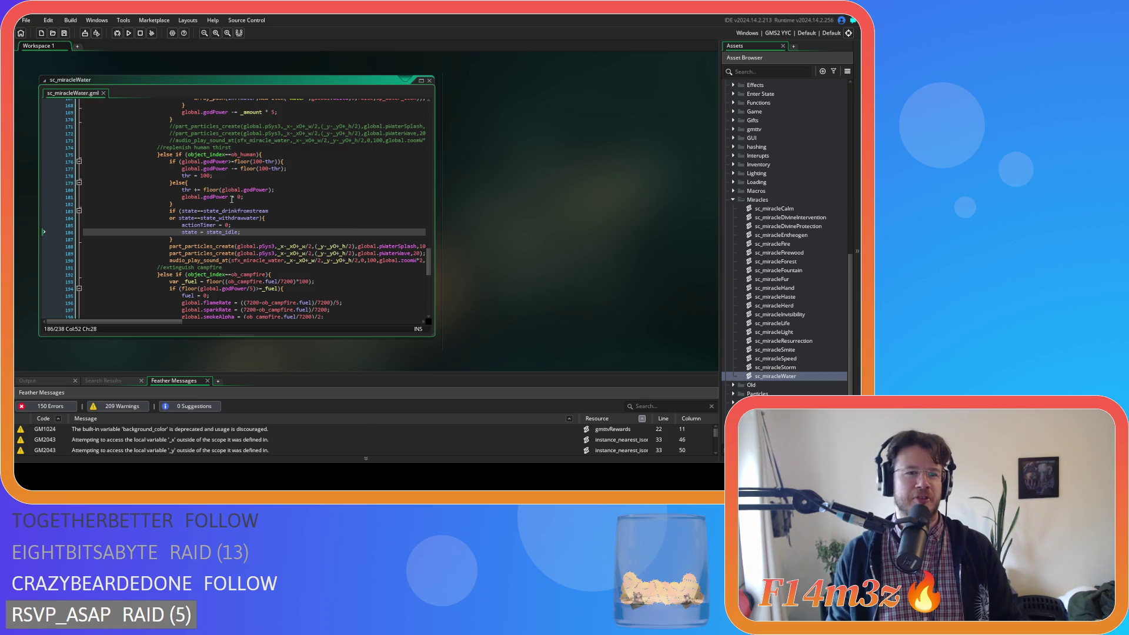
Locate the thirst code's else, the godPower threshold check and the store block's end.
key(Up)
key(Up)
key(Up)
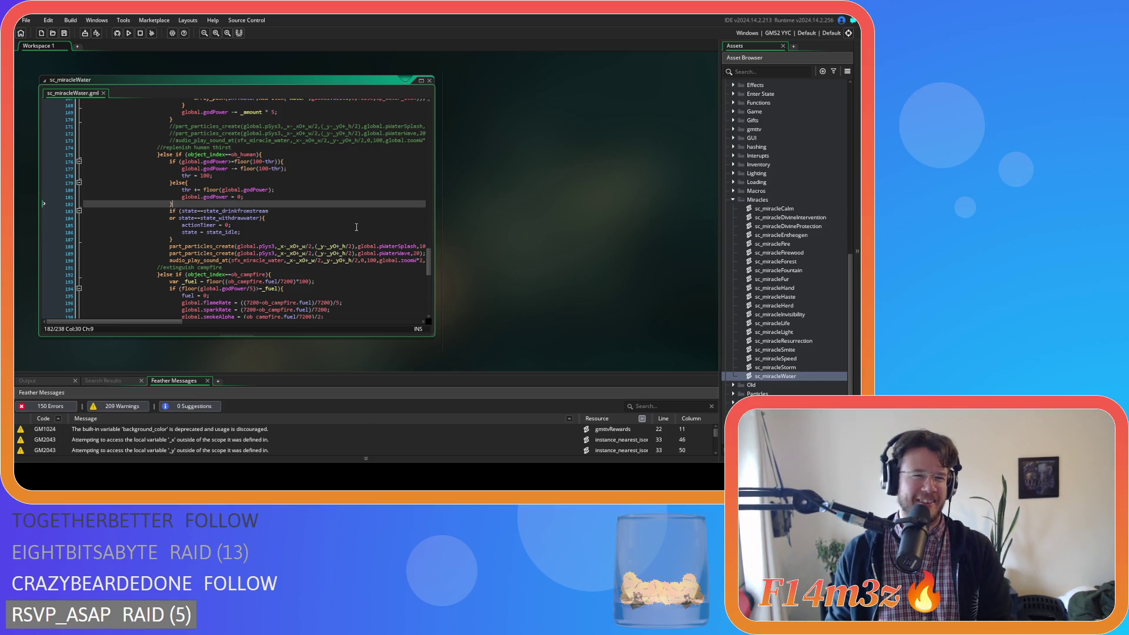
key(Left)
key(Left)
key(Left)
scroll(355, 227, up, 3)
scroll(355, 227, up, 3)
key(Up)
key(Up)
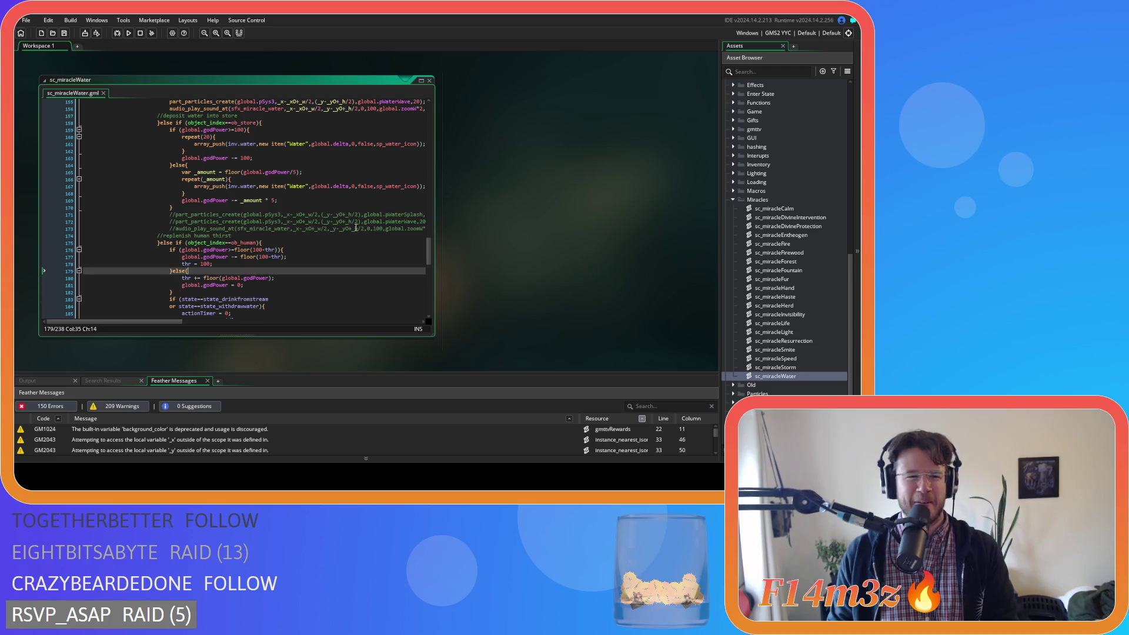
key(Up)
key(Up)
key(End)
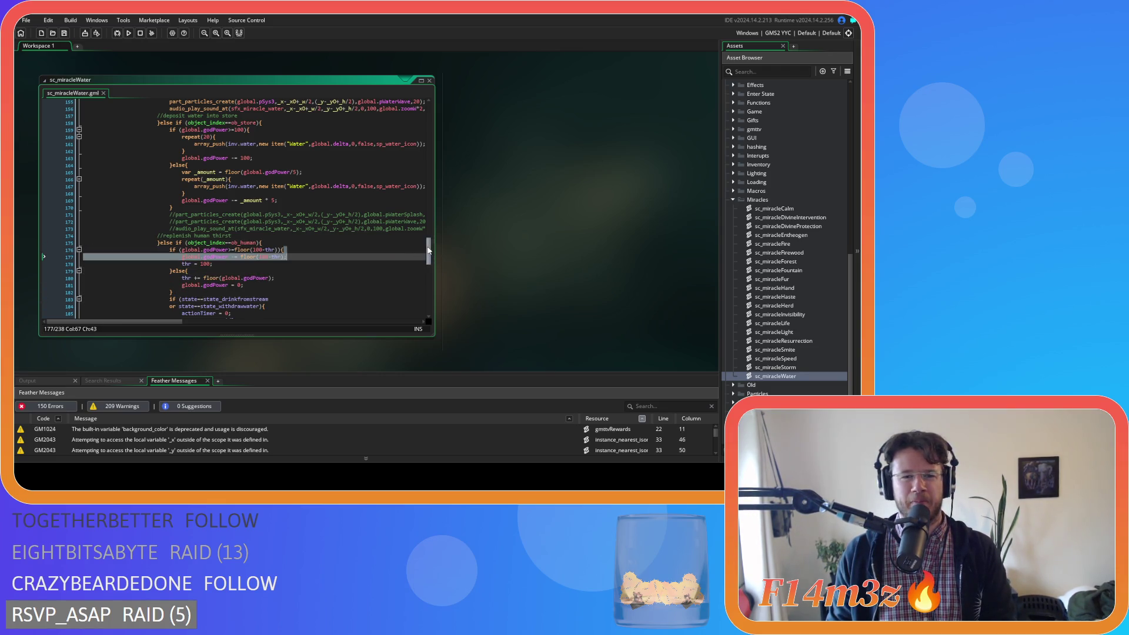
scroll(430, 243, up, 3)
scroll(430, 243, down, 2)
key(Up)
key(Up)
key(Up)
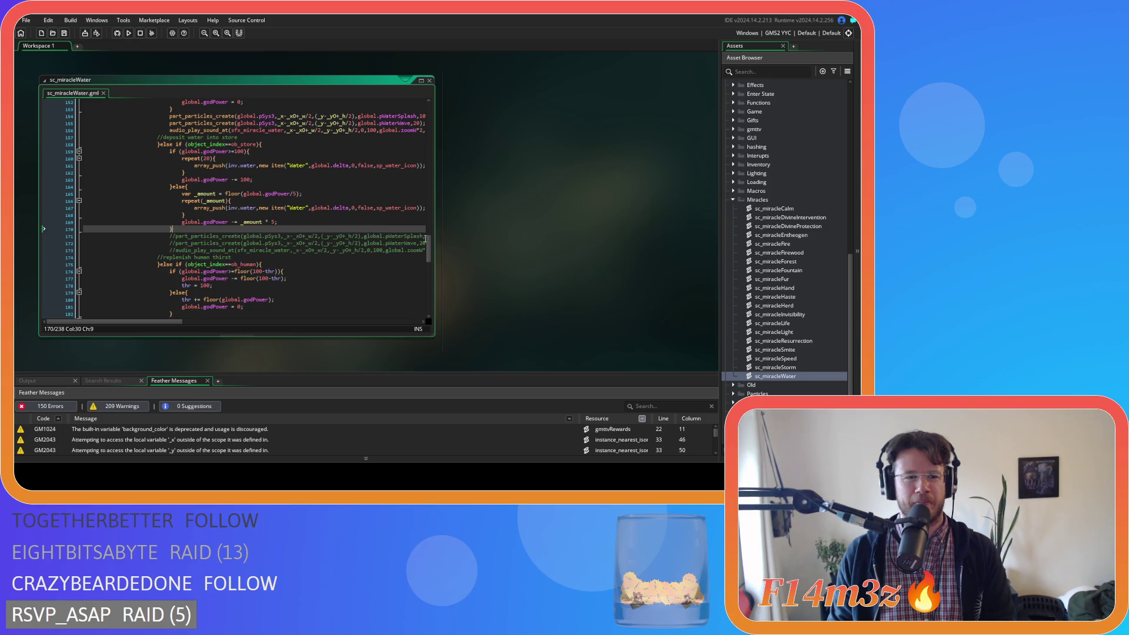
scroll(431, 249, down, 3)
click(278, 253)
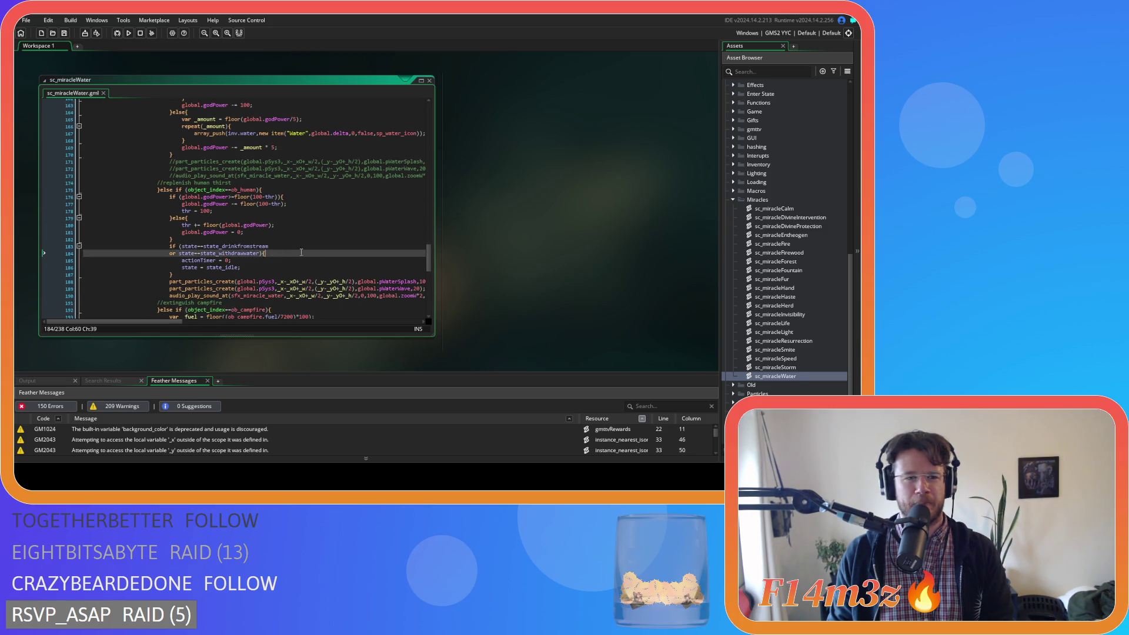
scroll(277, 248, down, 2)
scroll(264, 217, up, 2)
key(Down)
key(Down)
key(Down)
scroll(288, 241, up, 1)
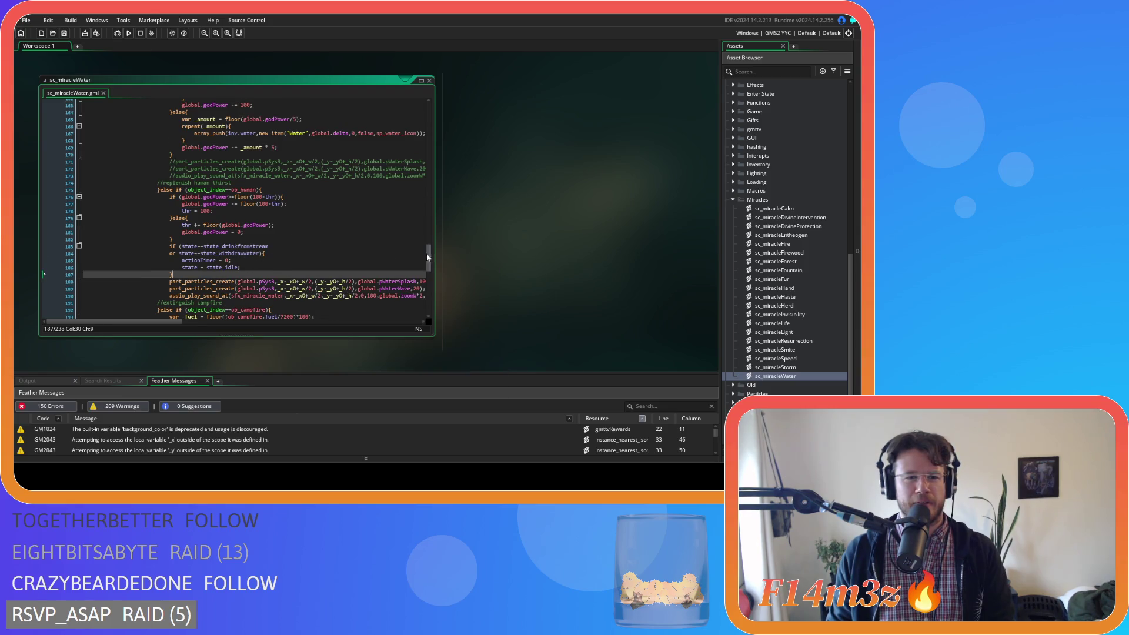
scroll(427, 257, up, 3)
scroll(426, 259, down, 3)
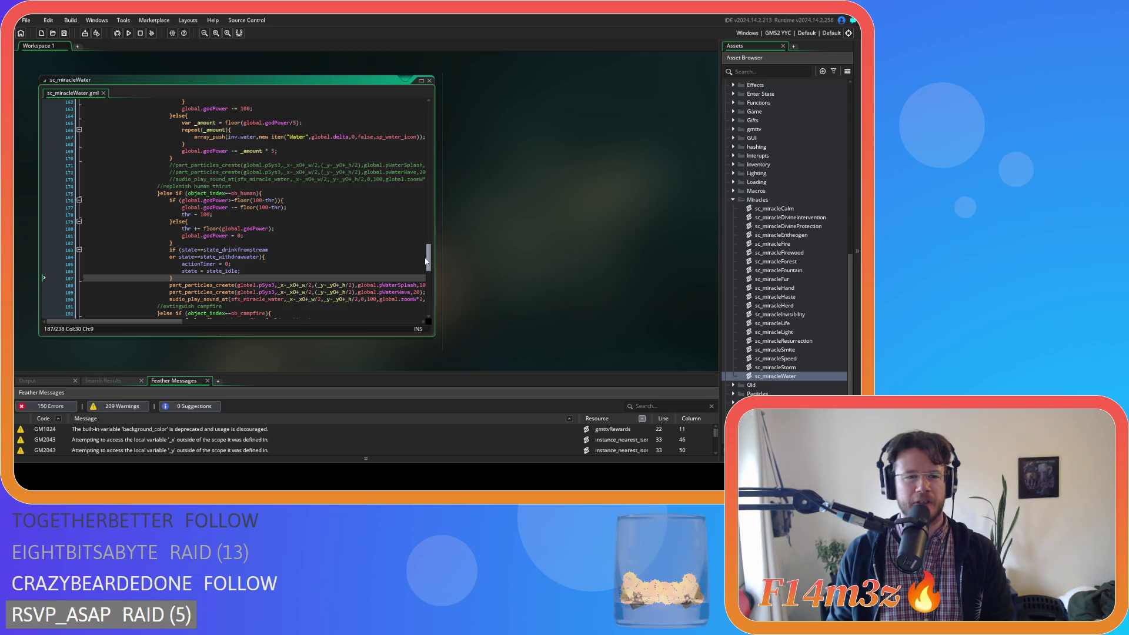
scroll(419, 213, up, 3)
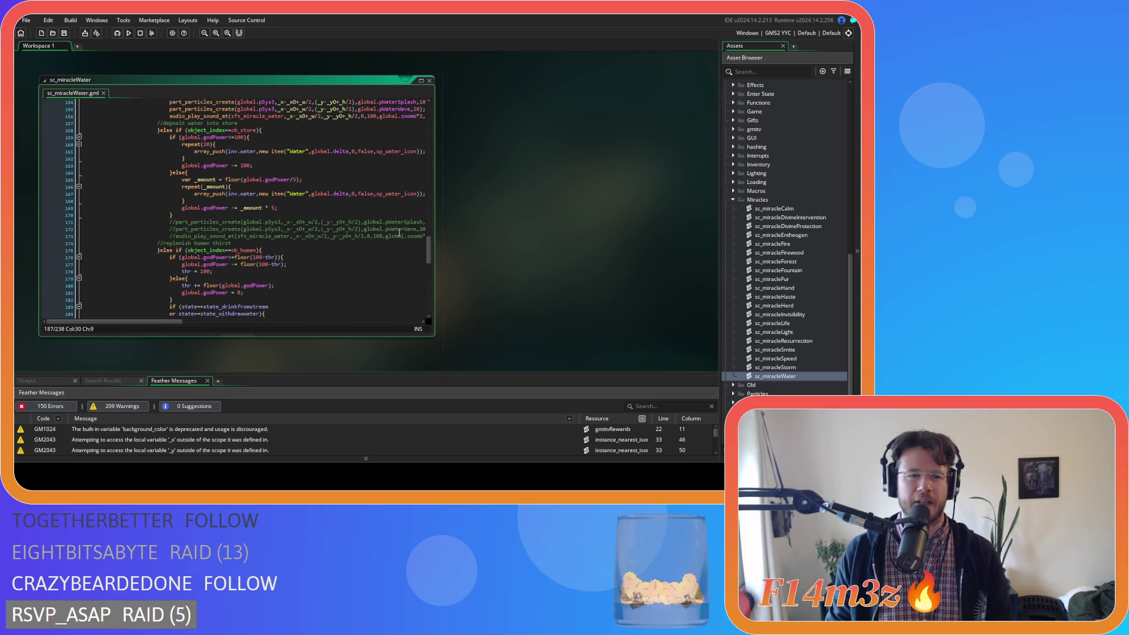
Wrap the campfire fuel code in an if (fuel>0) check and save the script.
key(ctrl+z)
key(ctrl+z)
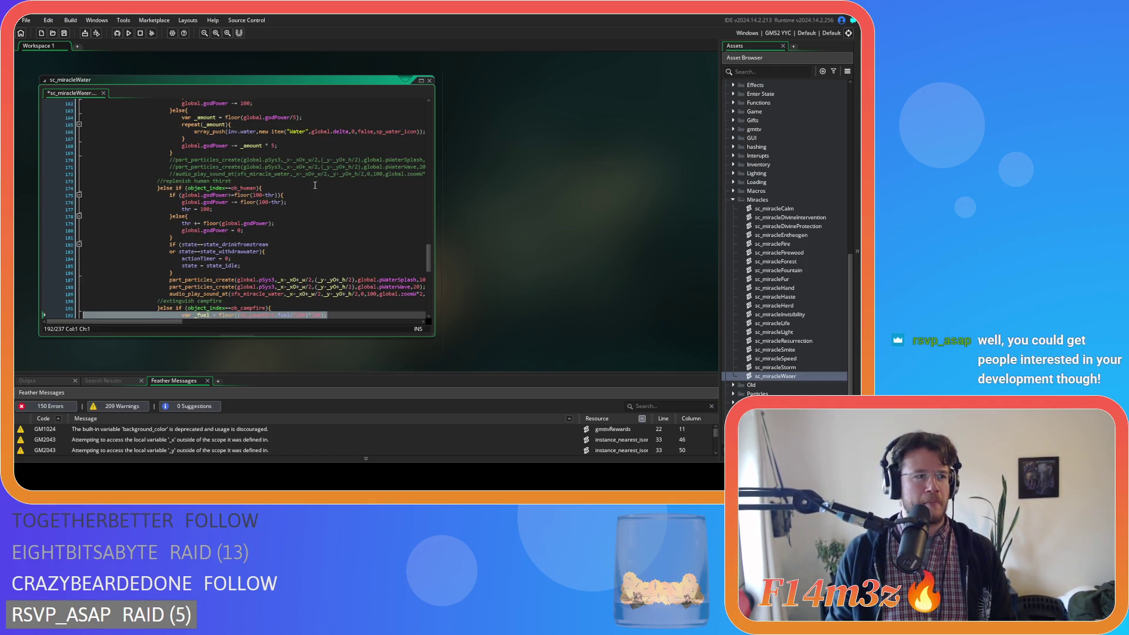
key(ctrl+z)
key(ctrl+z)
key(ctrl+z)
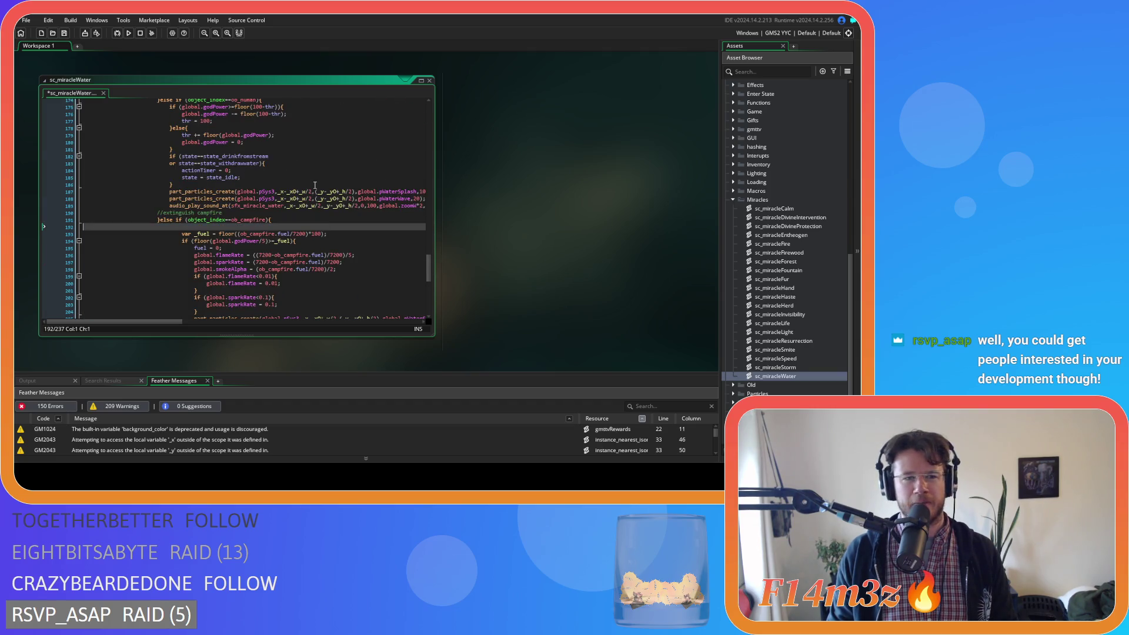
text(if (fuel>0){)
click(316, 248)
scroll(316, 227, down, 4)
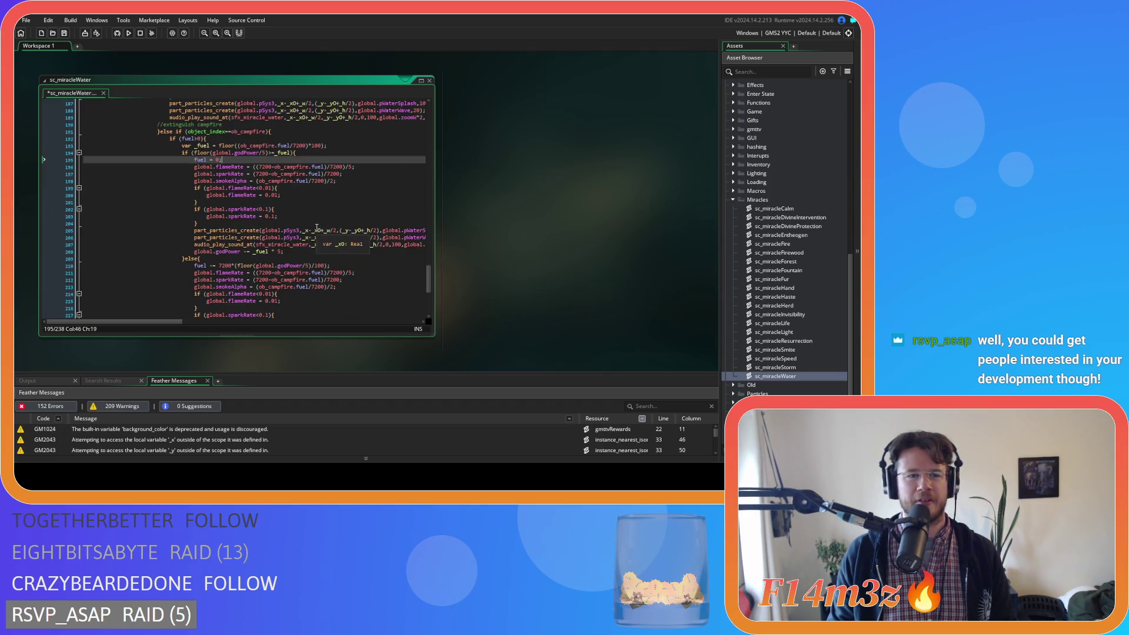
key(ctrl+s)
Add a blank line after the campfire block, wrap the thirst refill in if (thr<100), and save.
scroll(318, 227, down, 5)
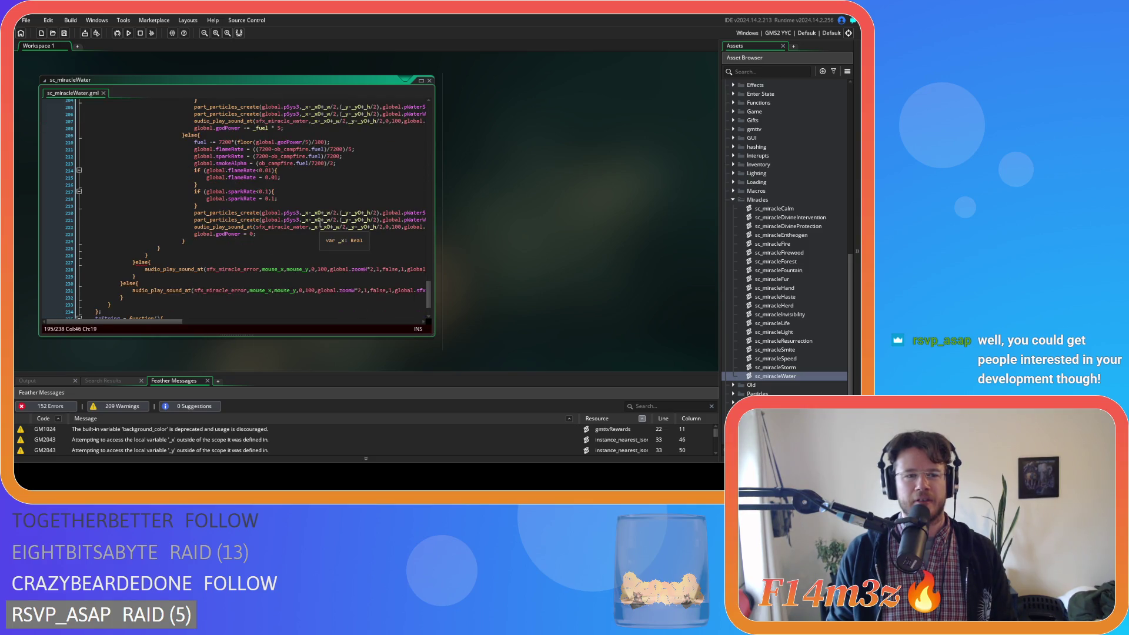
click(320, 240)
key(Return)
scroll(320, 224, up, 10)
key(ctrl+z)
key(ctrl+z)
key(ctrl+z)
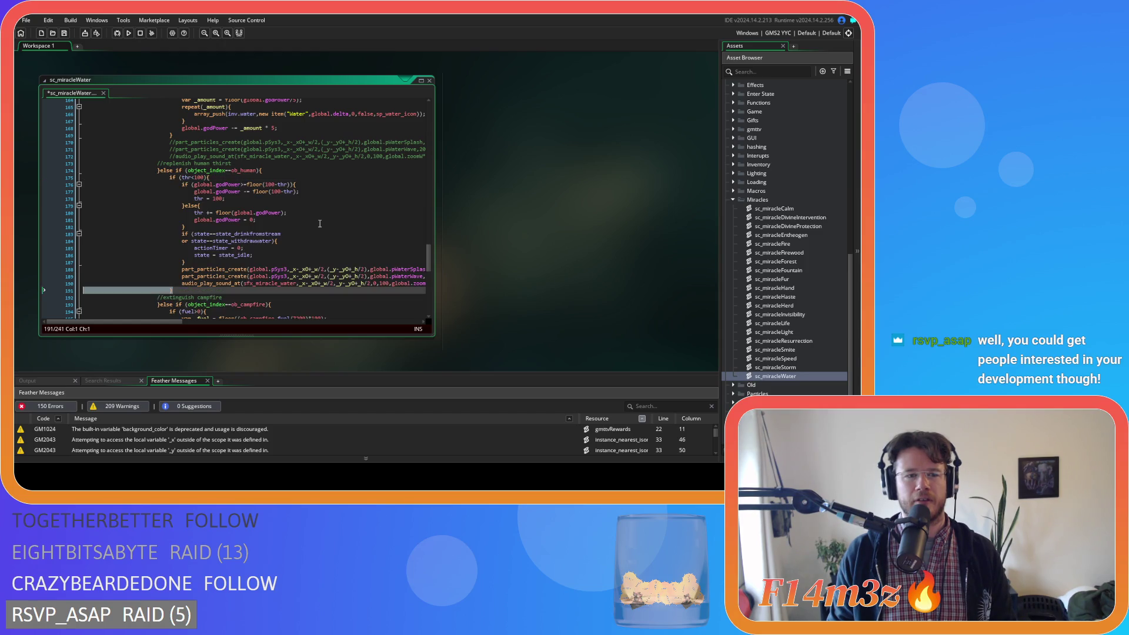
key(ctrl+s)
Find the brace closing the thr<100 block and type 'else (){' after it.
click(285, 176)
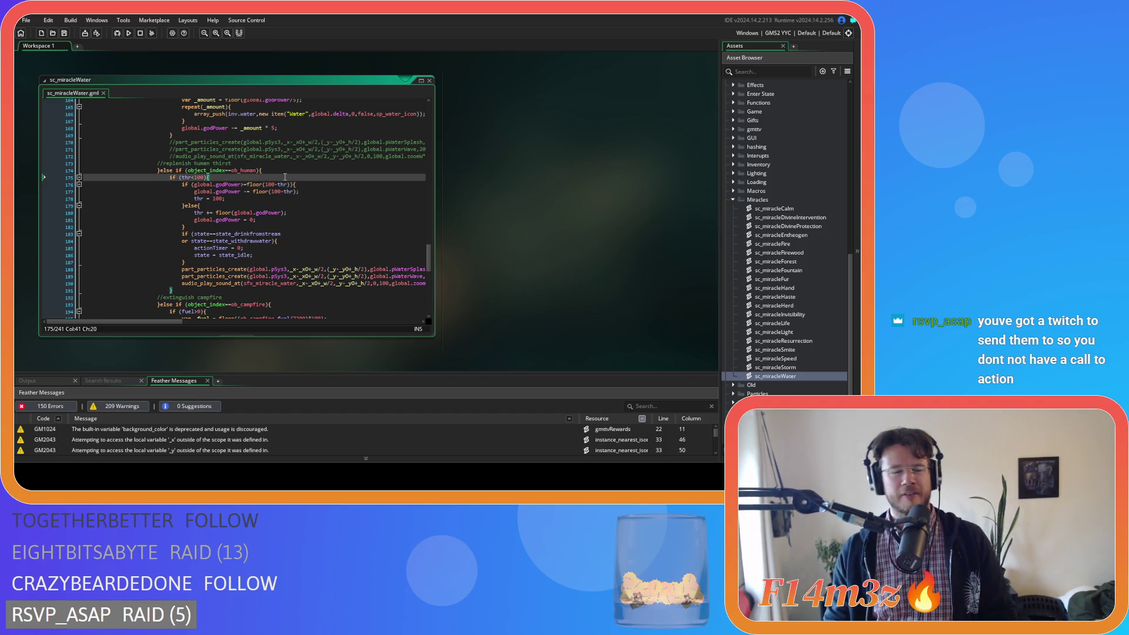
click(238, 177)
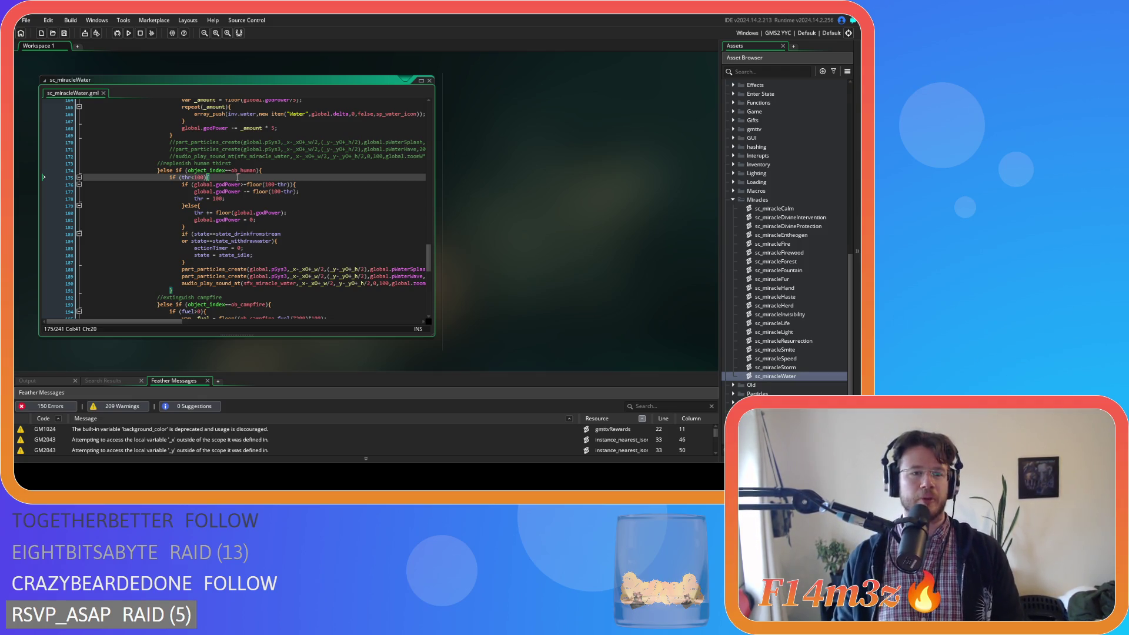
key(Left)
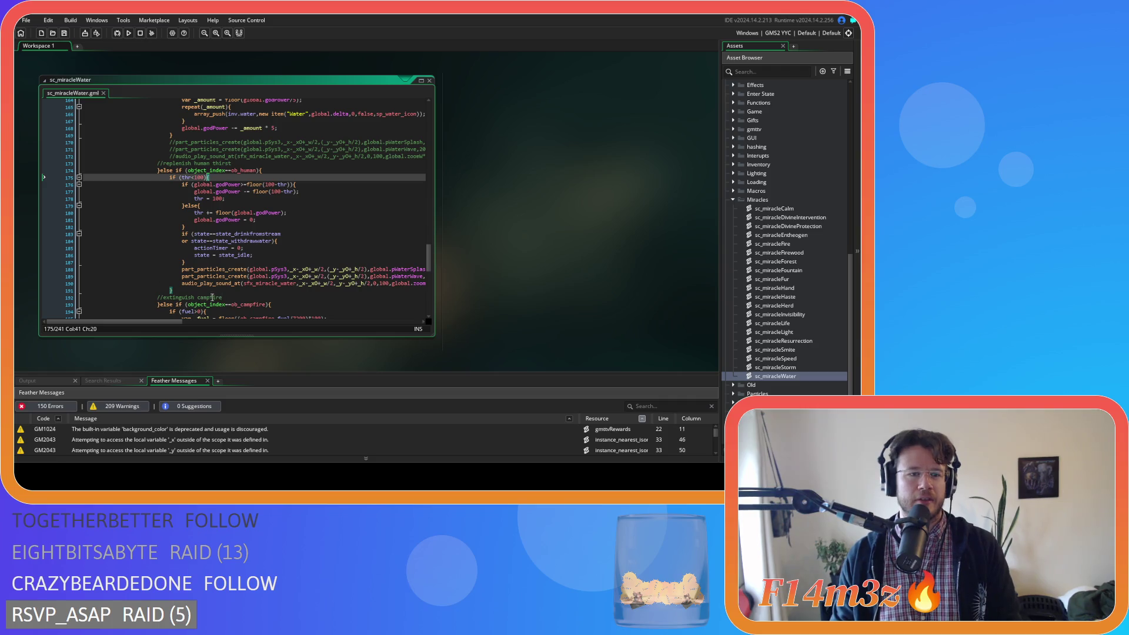
click(260, 175)
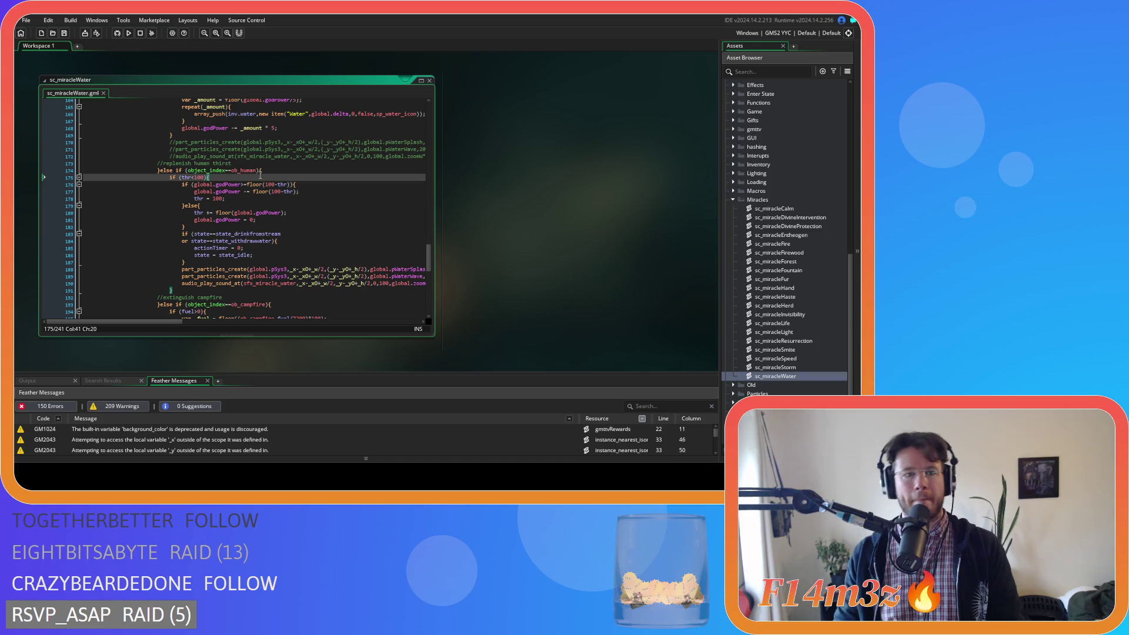
click(203, 198)
key(Up)
key(Up)
key(Up)
key(Down)
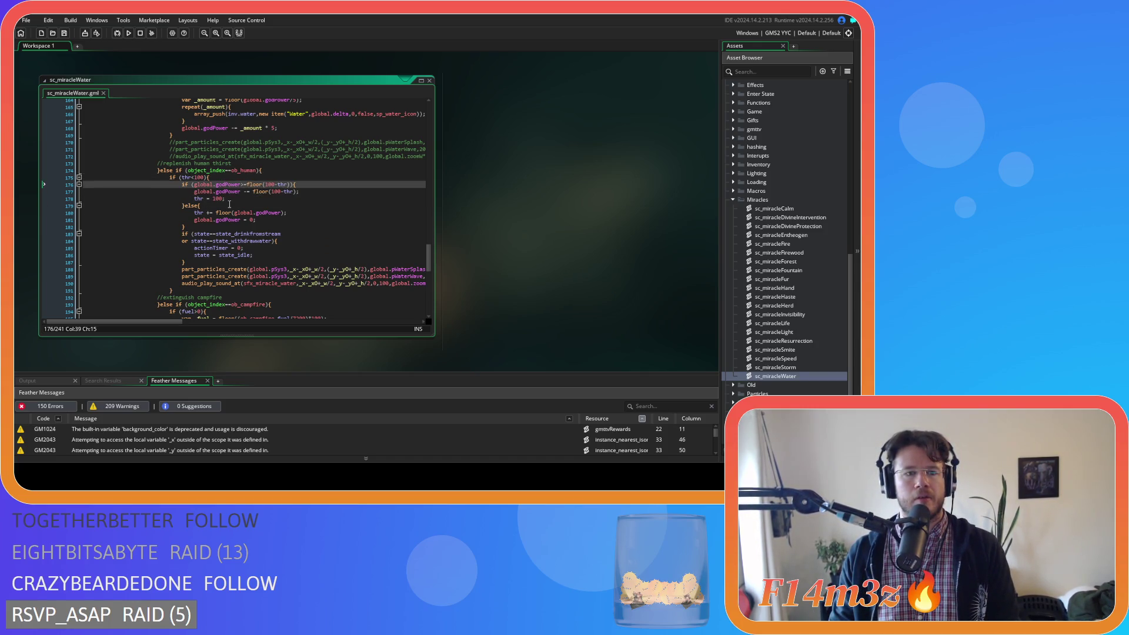
click(192, 292)
text(else )
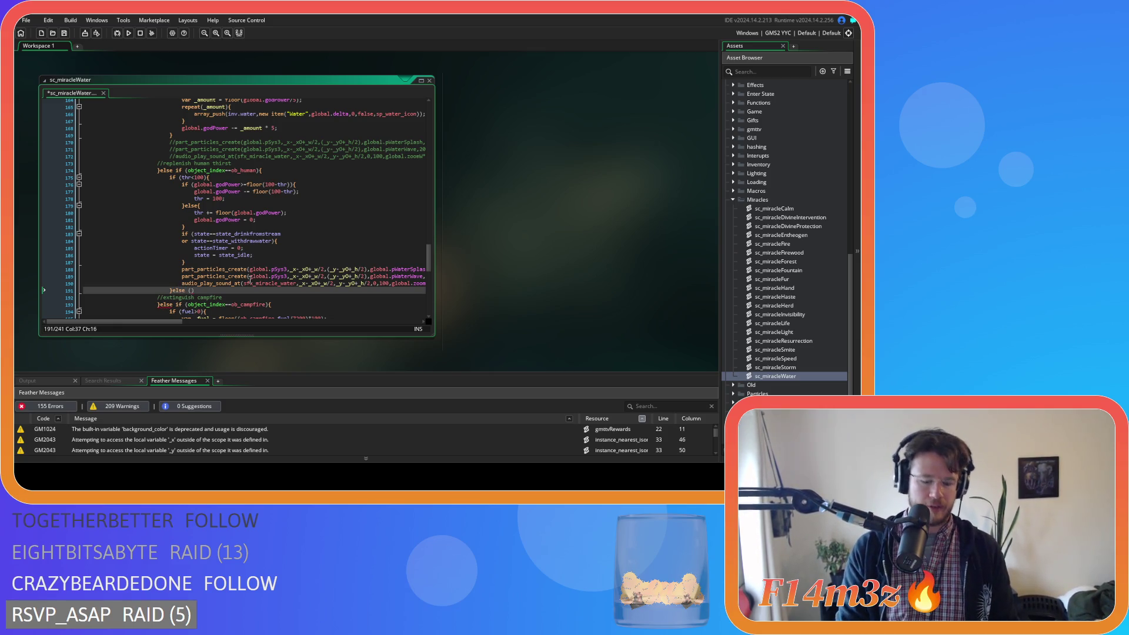
text((){)
Remove the stray parentheses from the else and write temp = 37 in its body.
key(Return)
key(Return)
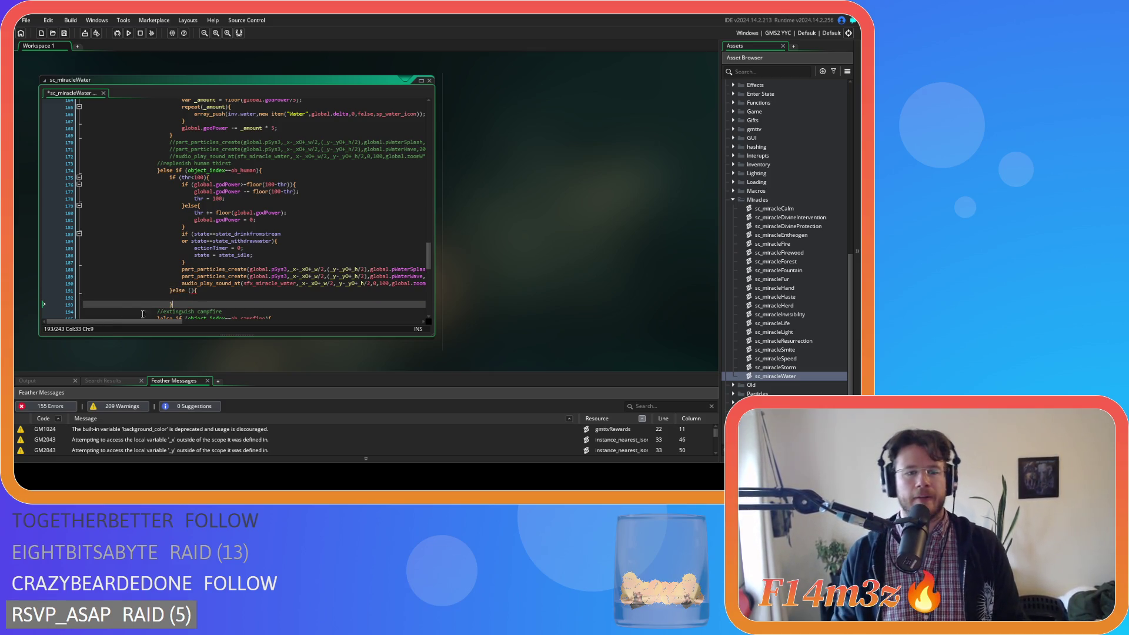
click(191, 290)
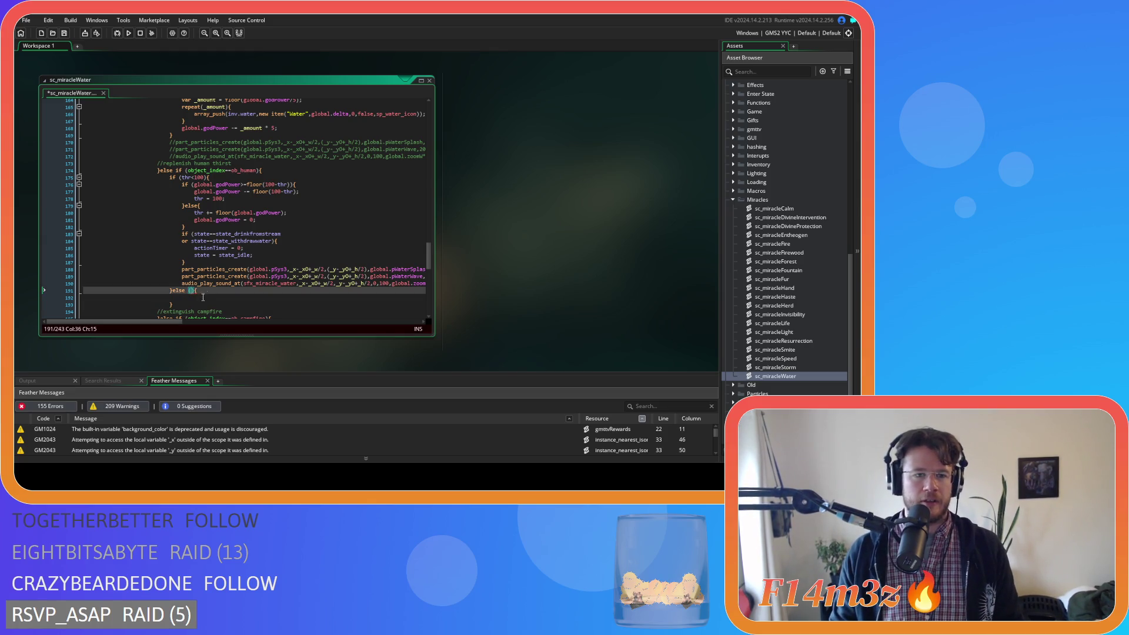
key(BackSpace)
key(BackSpace)
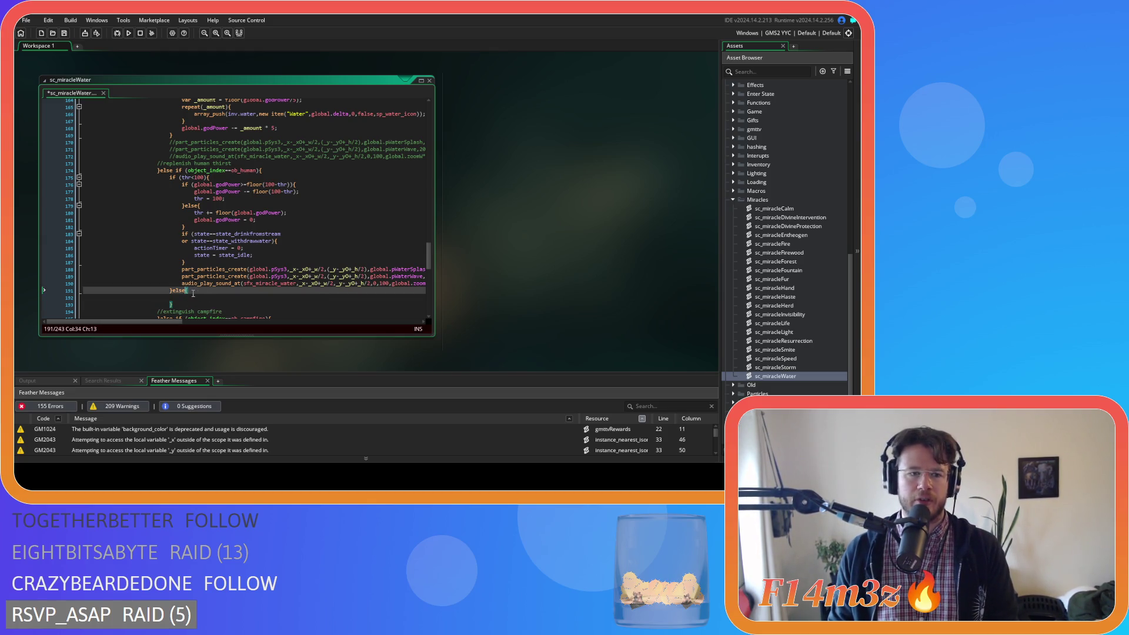
key(Delete)
click(200, 297)
scroll(433, 259, down, 2)
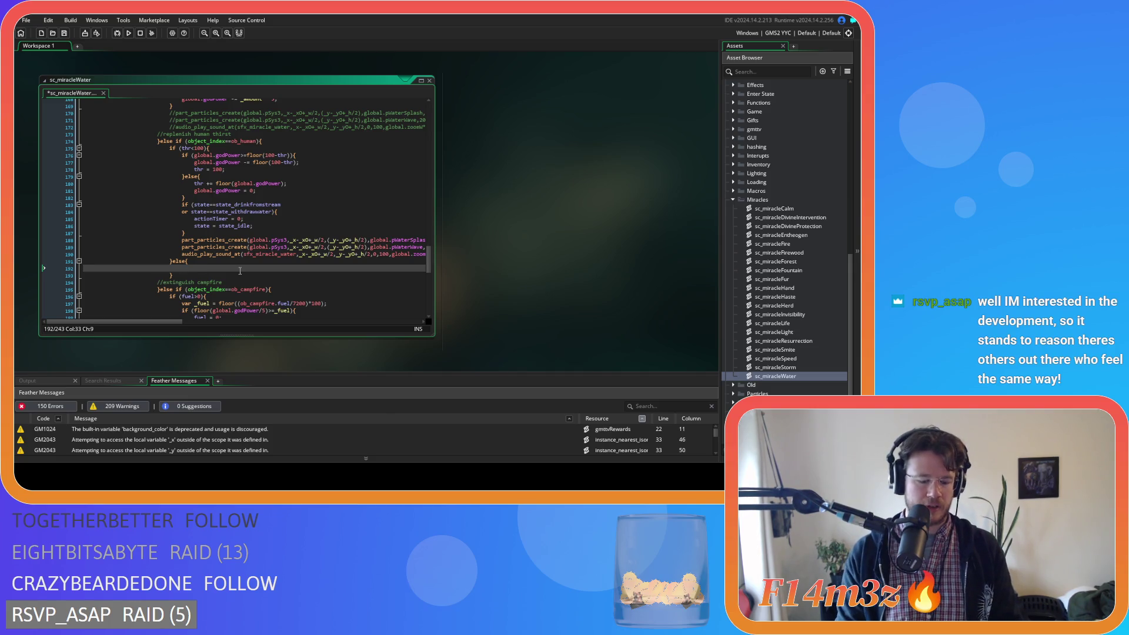
text(temp = 3)
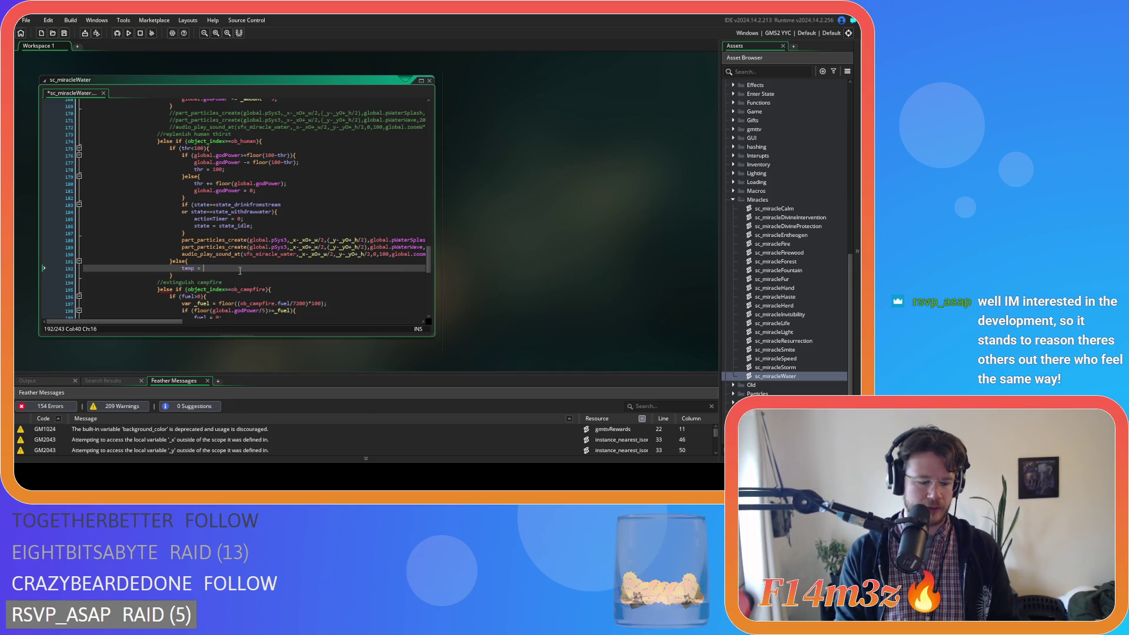
text(7)
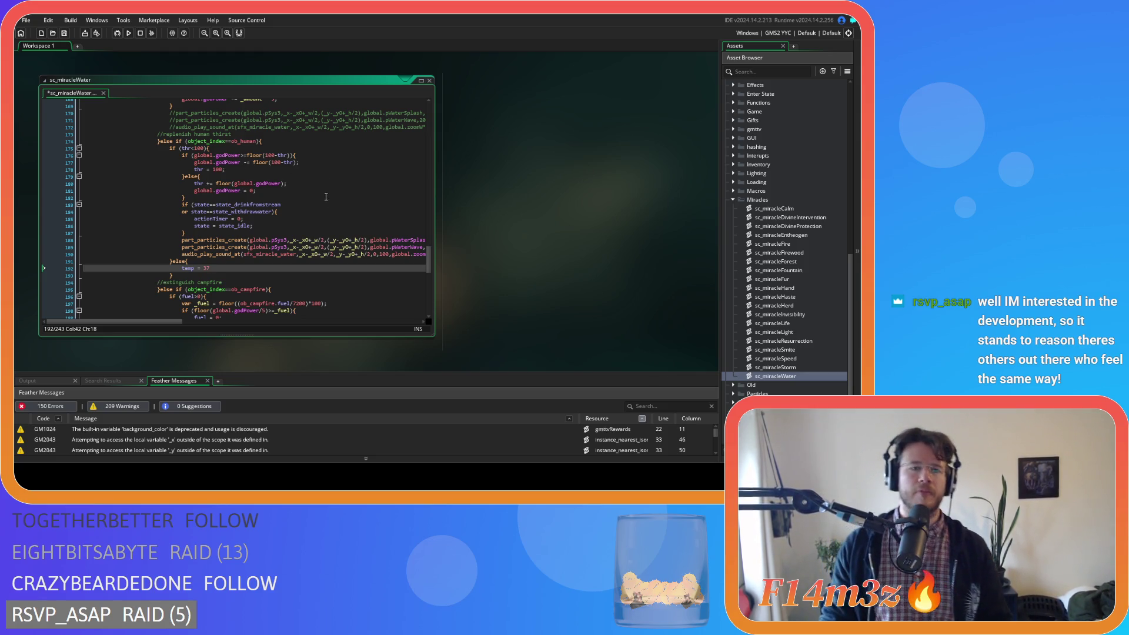
Save sc_miracleWater.gml with the new else branch.
mouse_move(241, 248)
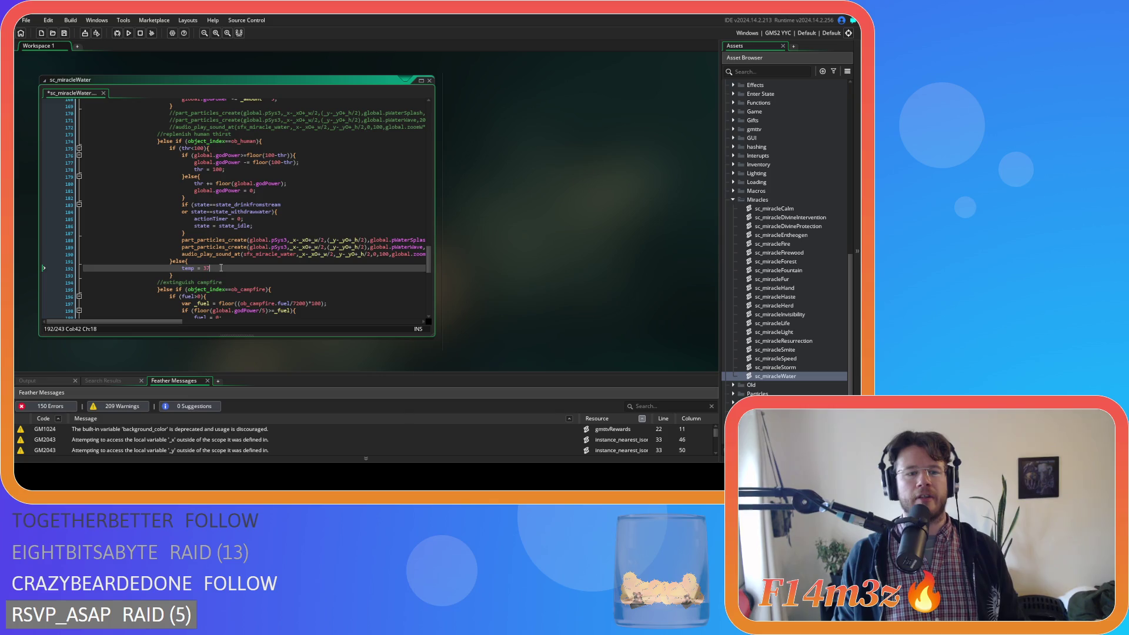
key(ctrl+s)
scroll(432, 271, down, 3)
scroll(431, 271, up, 2)
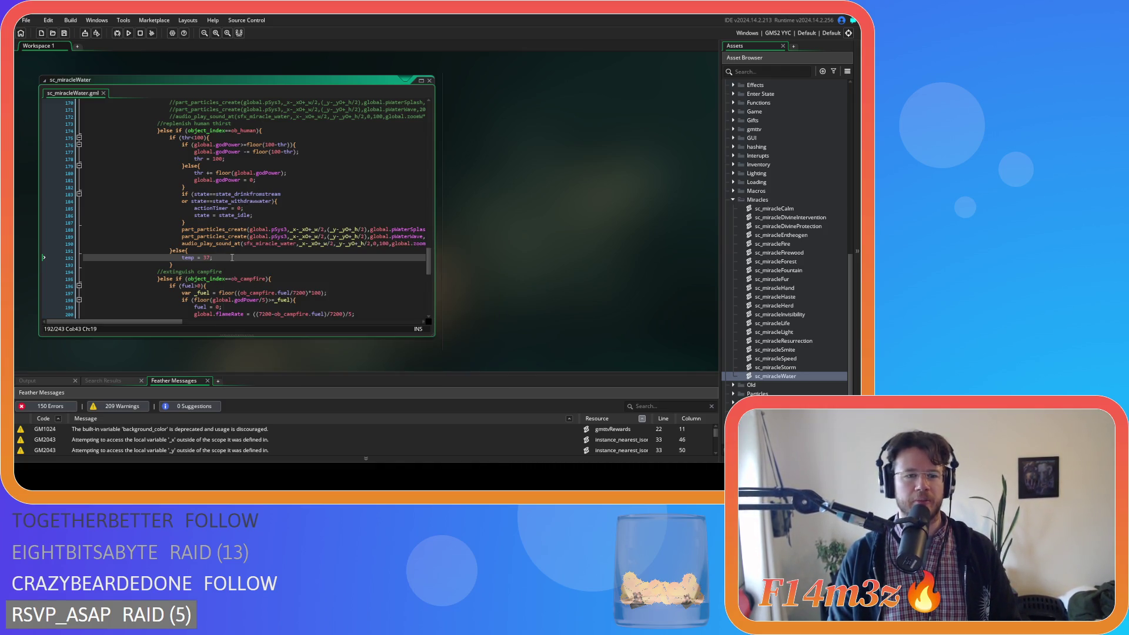
drag(429, 272, 429, 269)
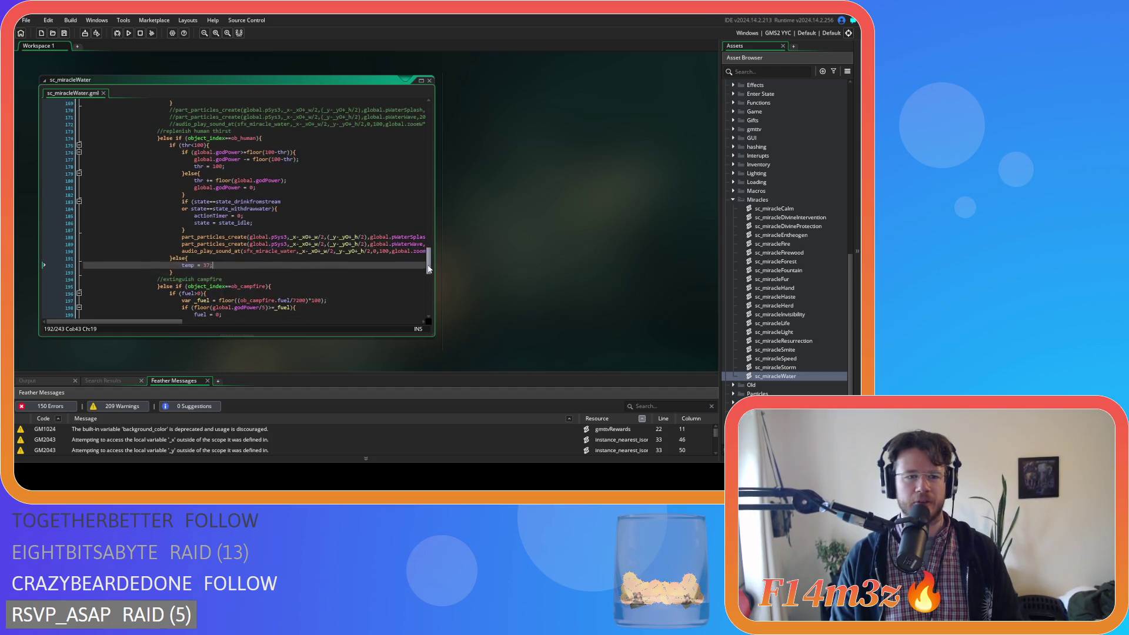
scroll(429, 265, down, 2)
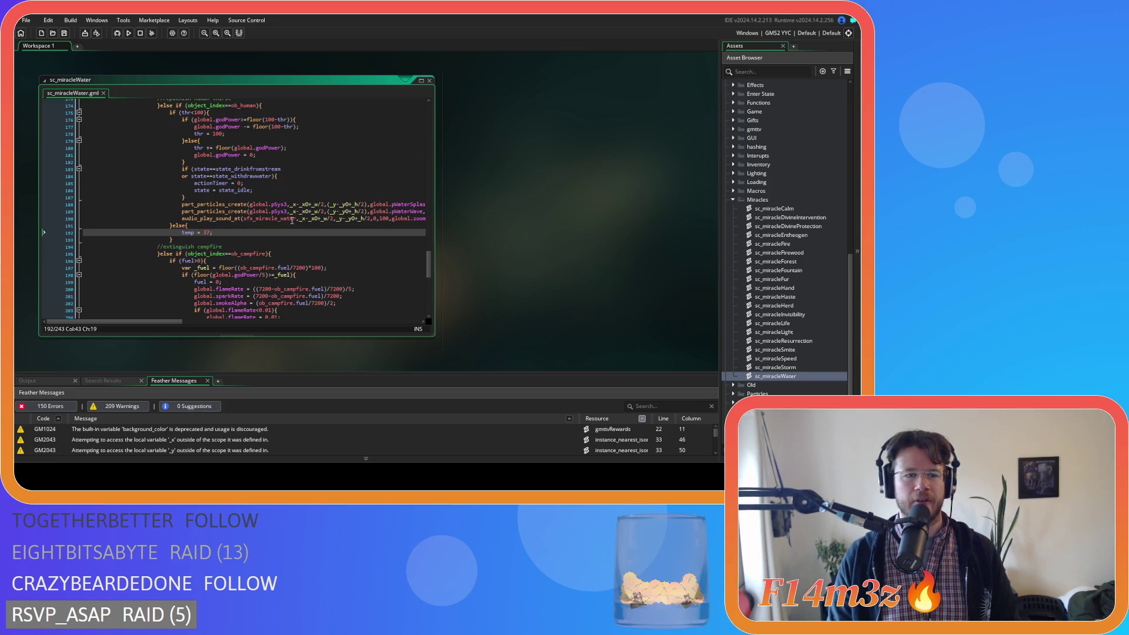
scroll(300, 212, up, 1)
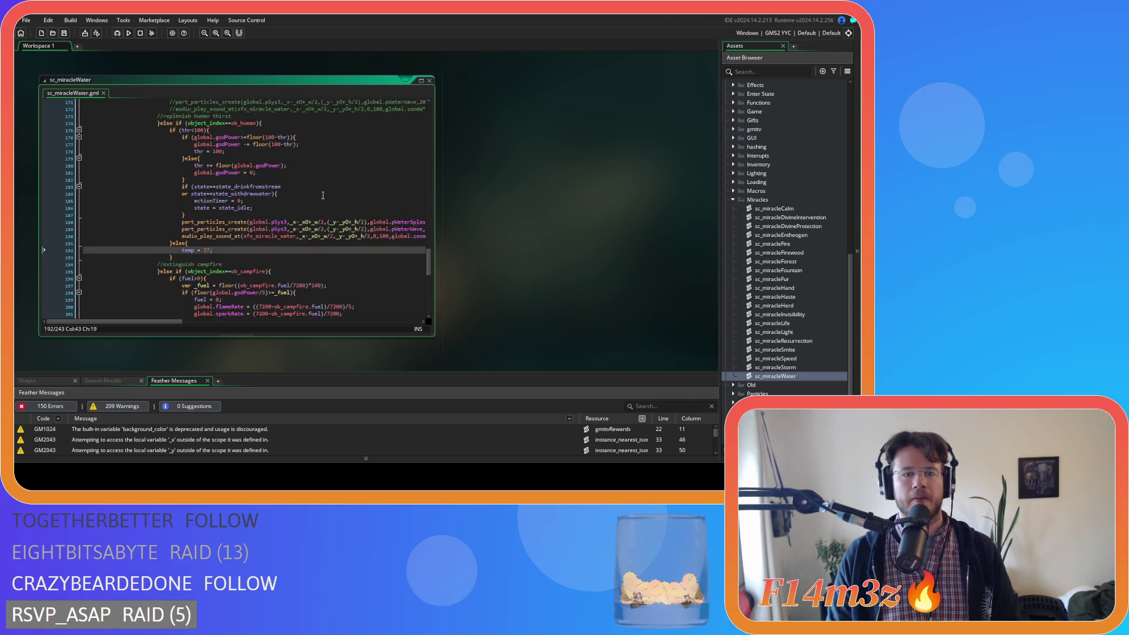
scroll(323, 195, down, 1)
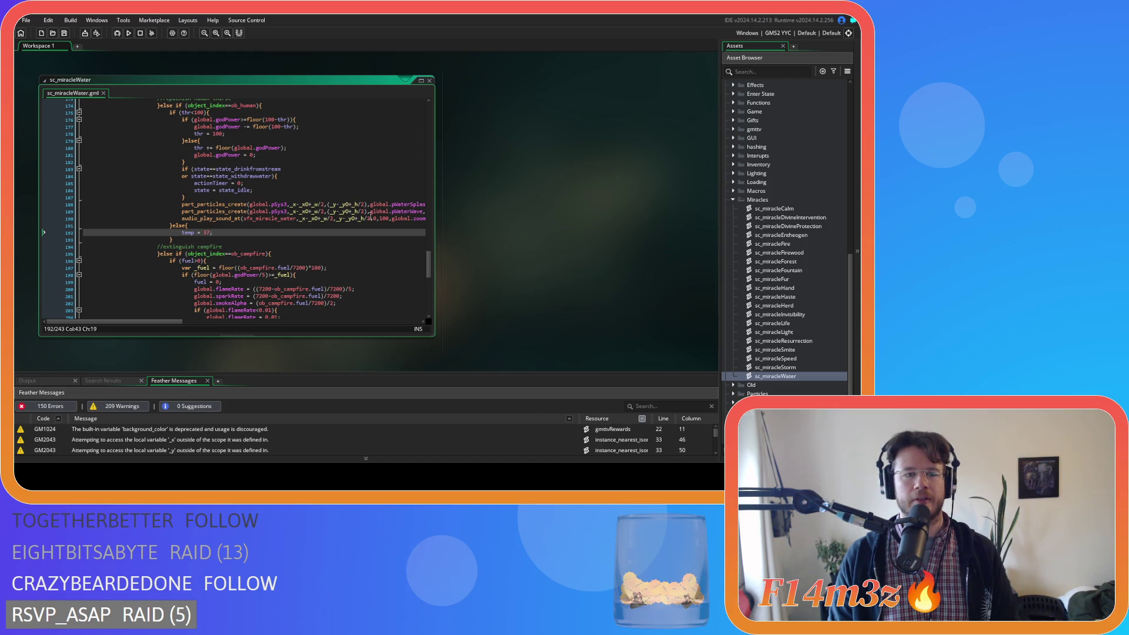
scroll(429, 260, up, 1)
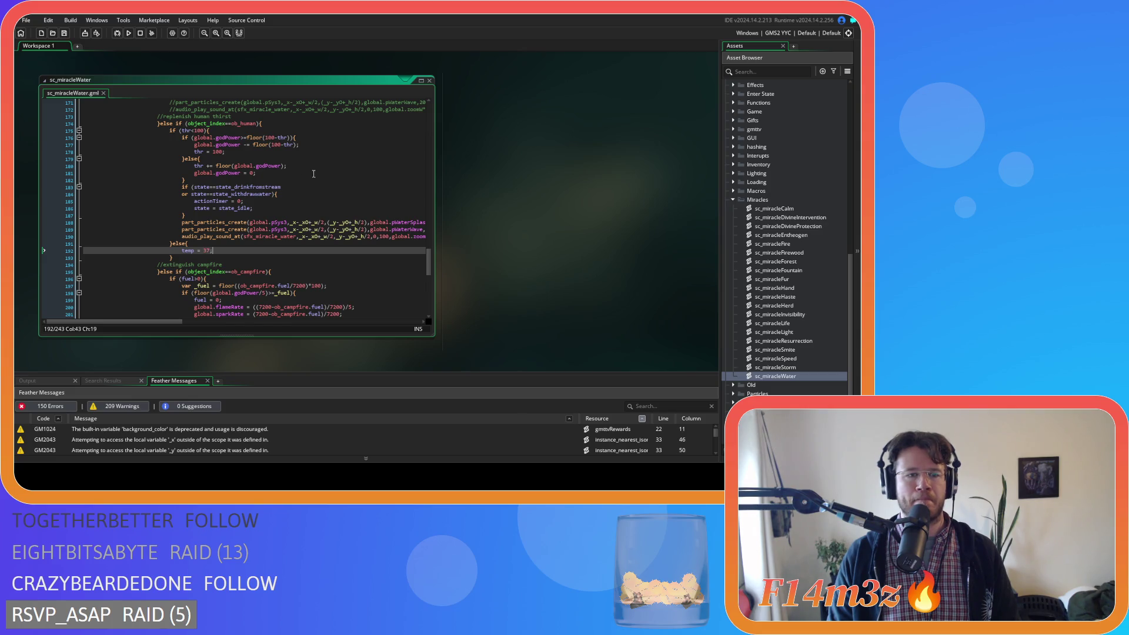
scroll(314, 174, up, 1)
click(233, 147)
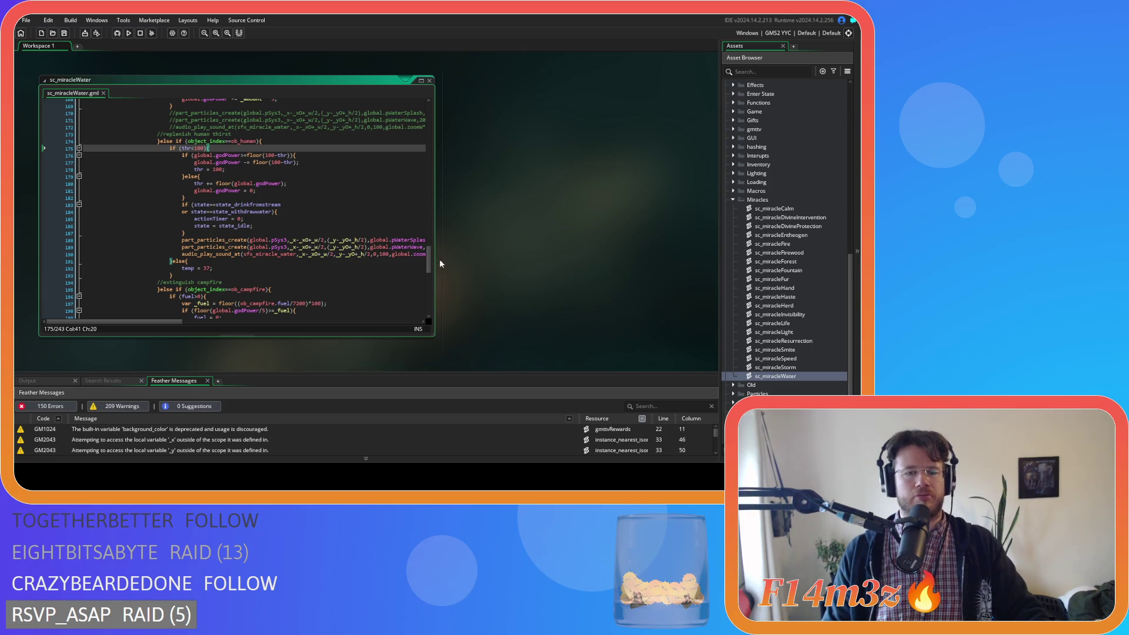
mouse_move(428, 259)
mouse_down()
mouse_move(432, 102)
mouse_move(419, 287)
mouse_up()
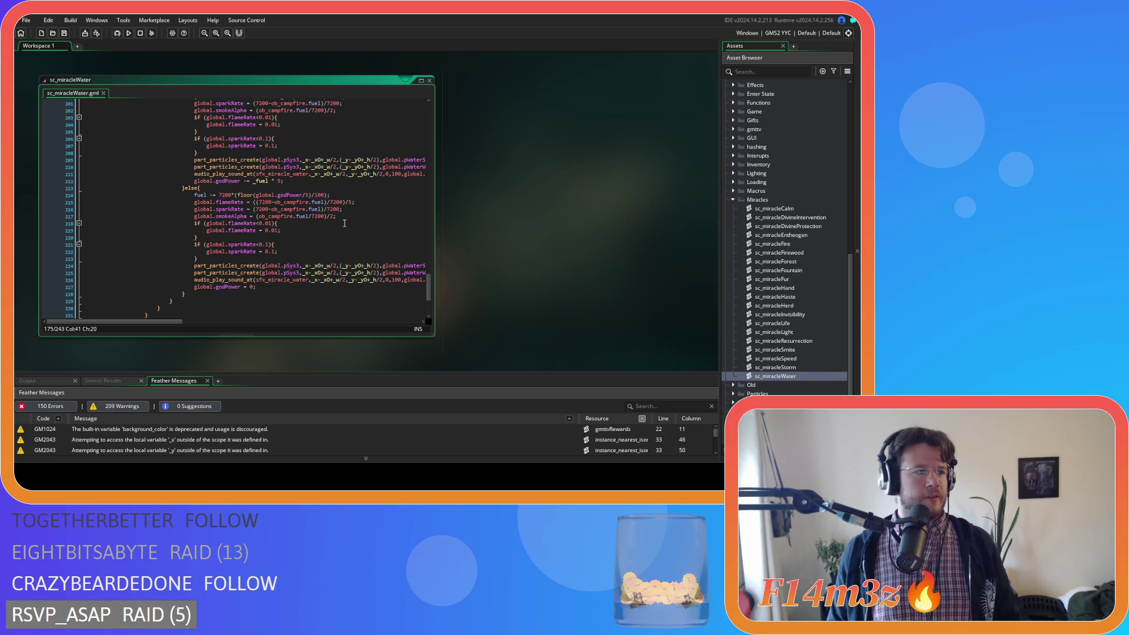
click(262, 193)
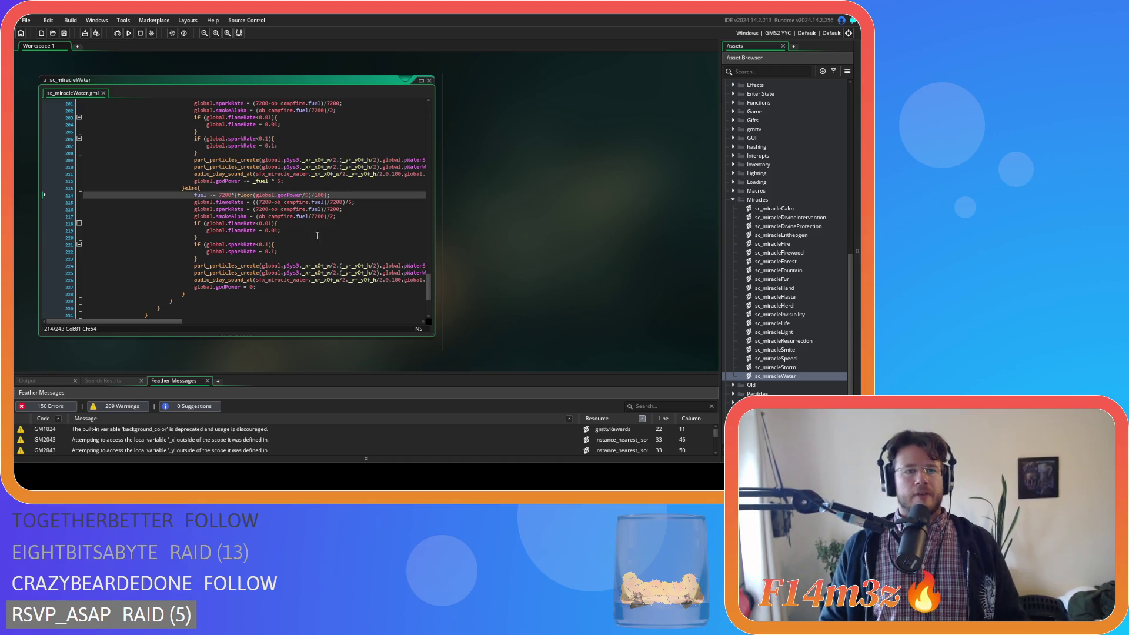
scroll(332, 259, up, 10)
click(332, 243)
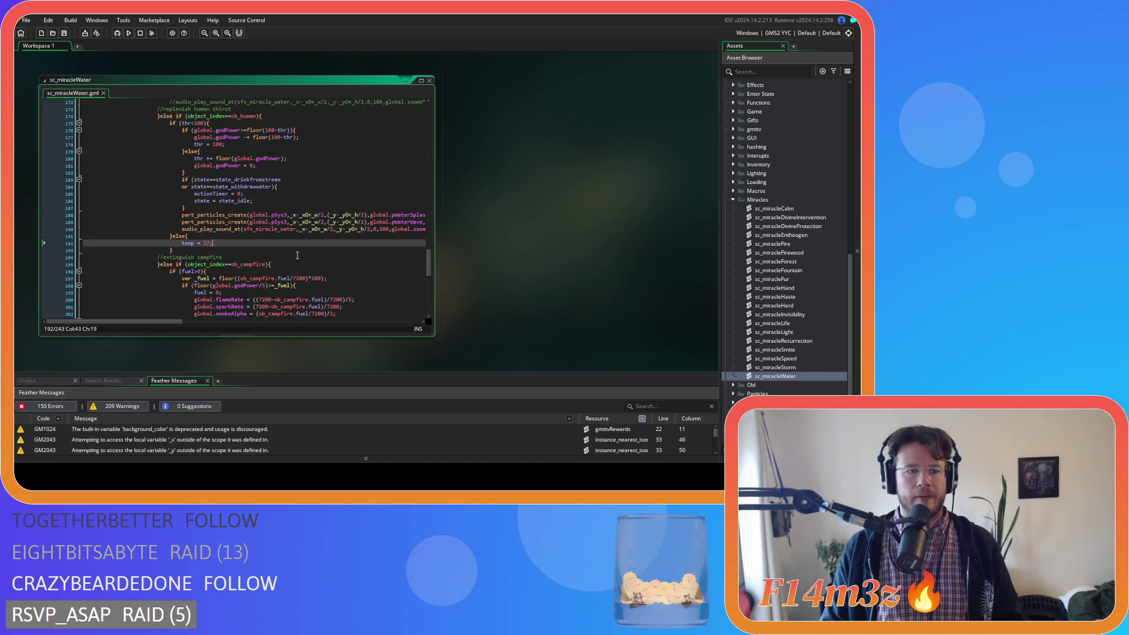
scroll(347, 235, up, 3)
click(306, 218)
click(253, 253)
click(226, 260)
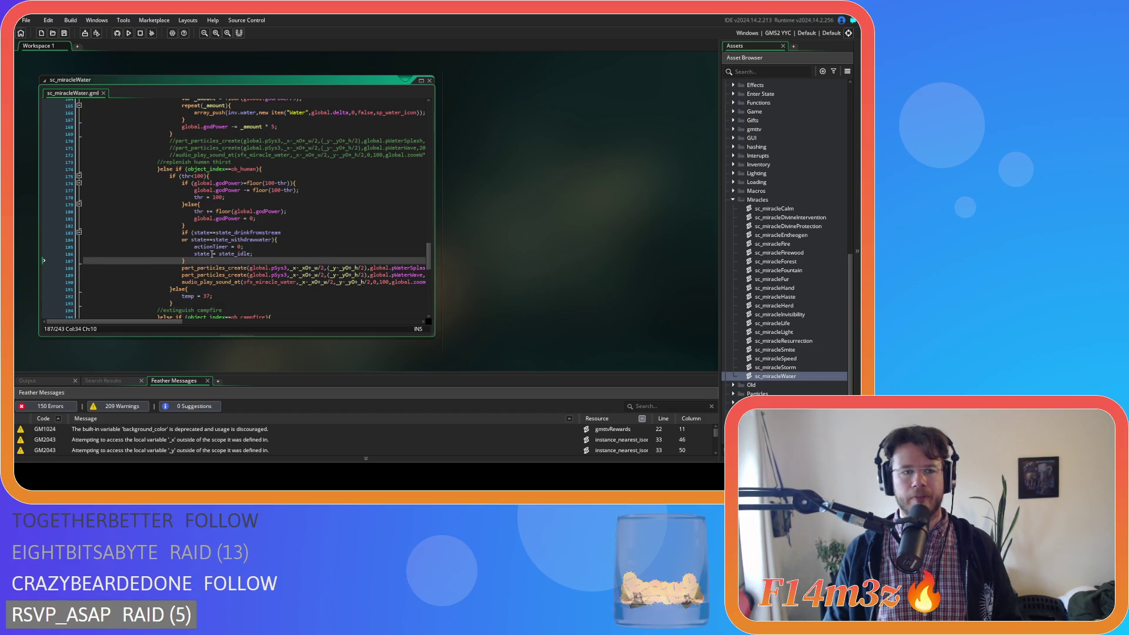
key(Left)
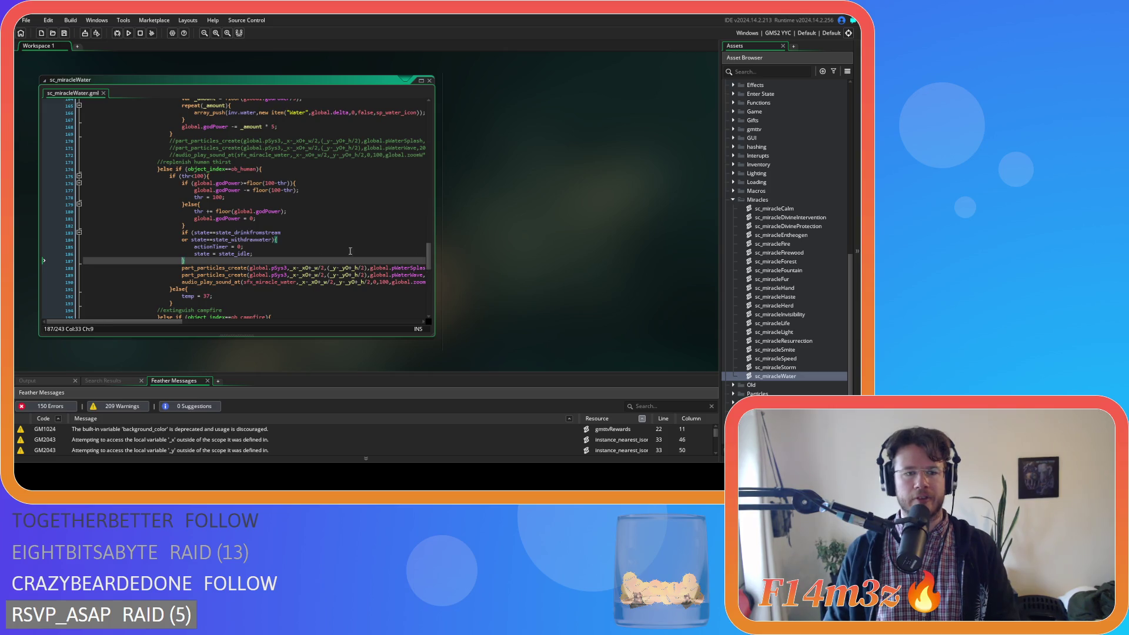
scroll(329, 236, down, 3)
click(205, 217)
click(232, 246)
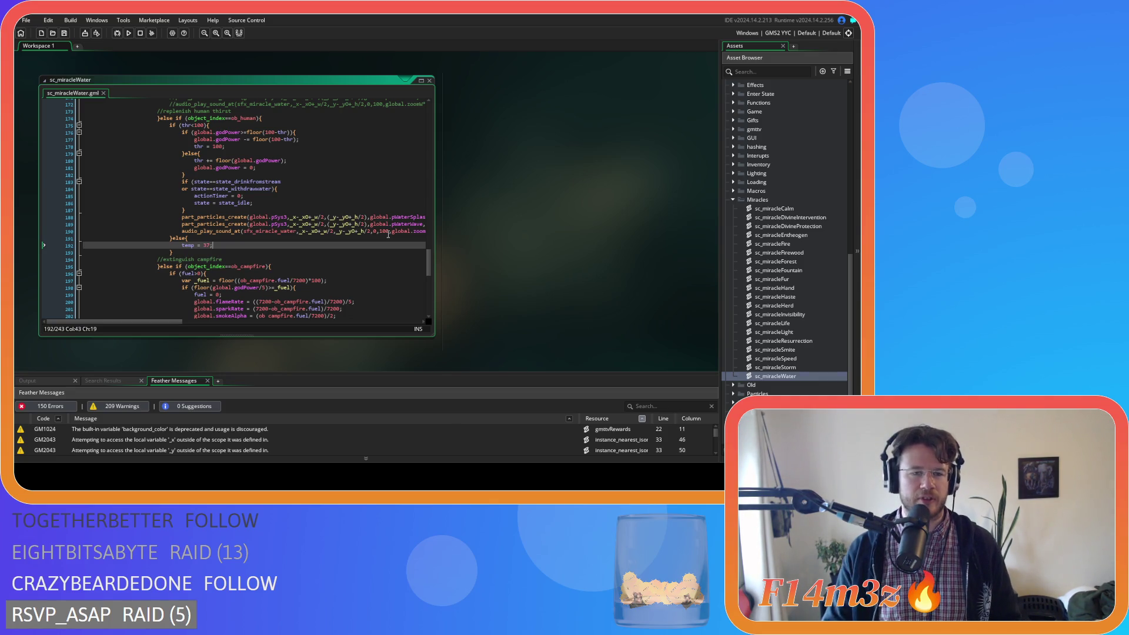
key(Down)
click(232, 246)
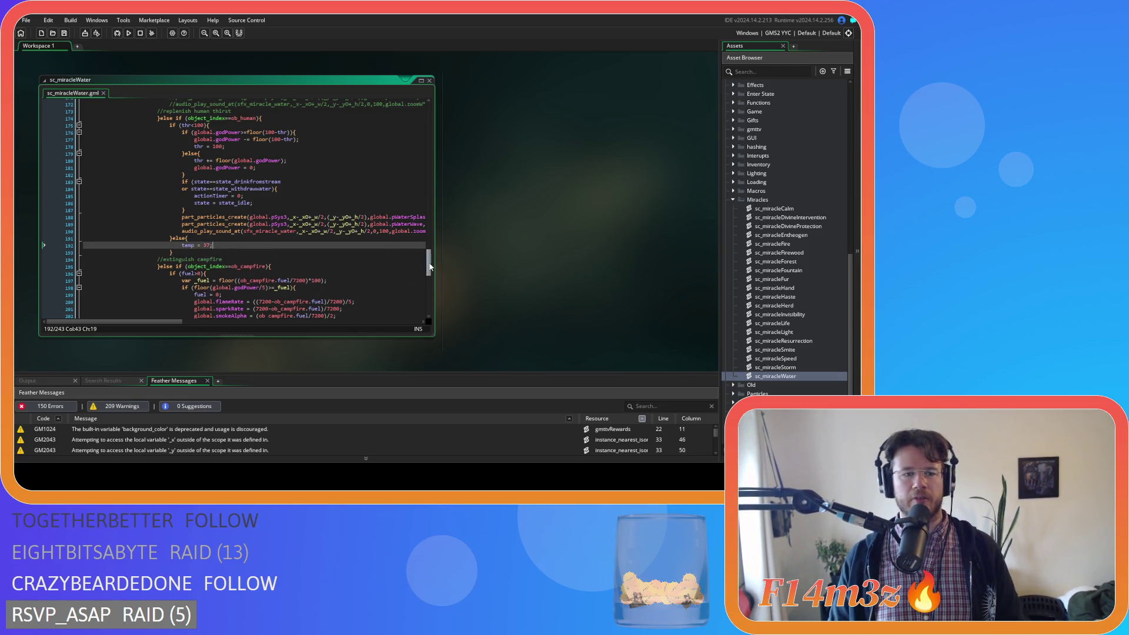
scroll(429, 268, down, 1)
click(336, 252)
click(301, 242)
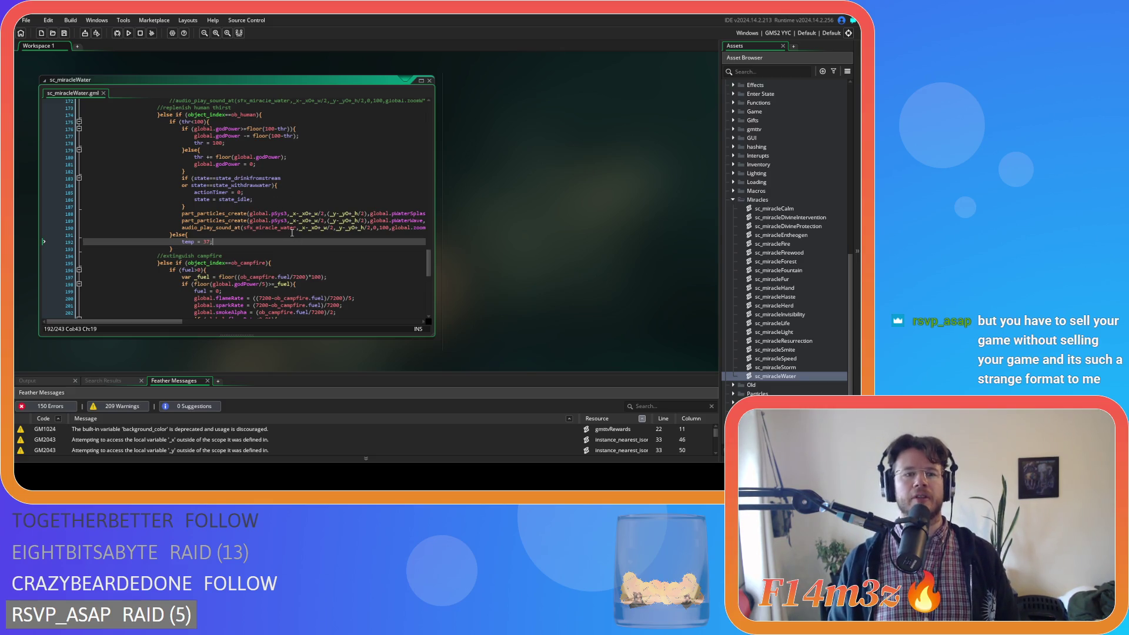
mouse_move(244, 229)
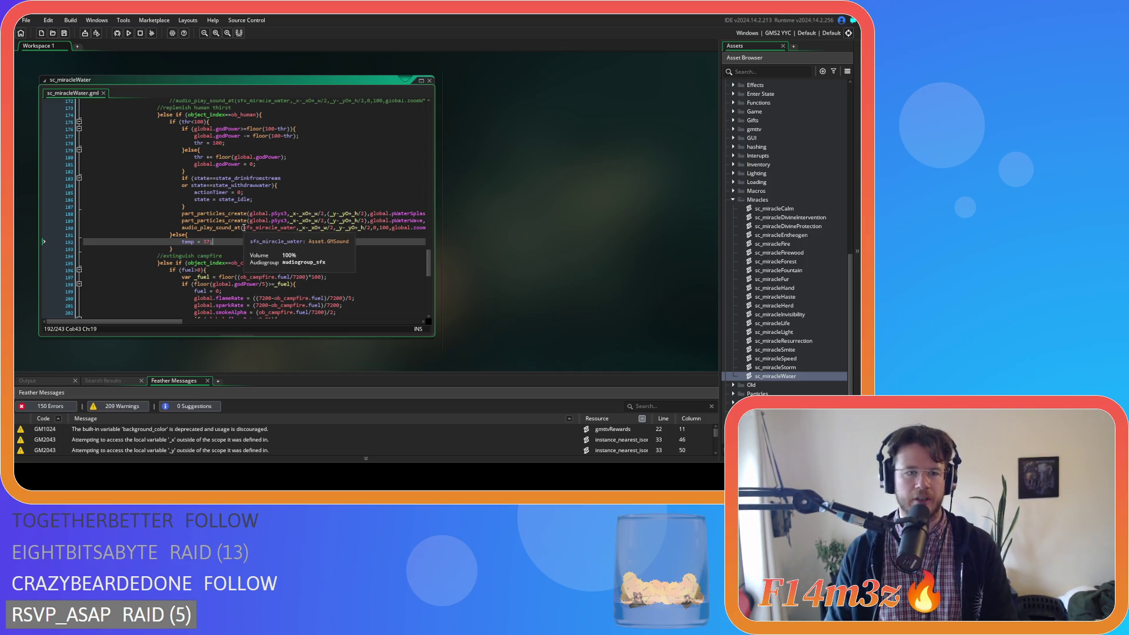
click(223, 255)
click(224, 242)
mouse_move(239, 245)
mouse_down()
mouse_move(164, 243)
mouse_move(214, 247)
mouse_move(183, 247)
mouse_up()
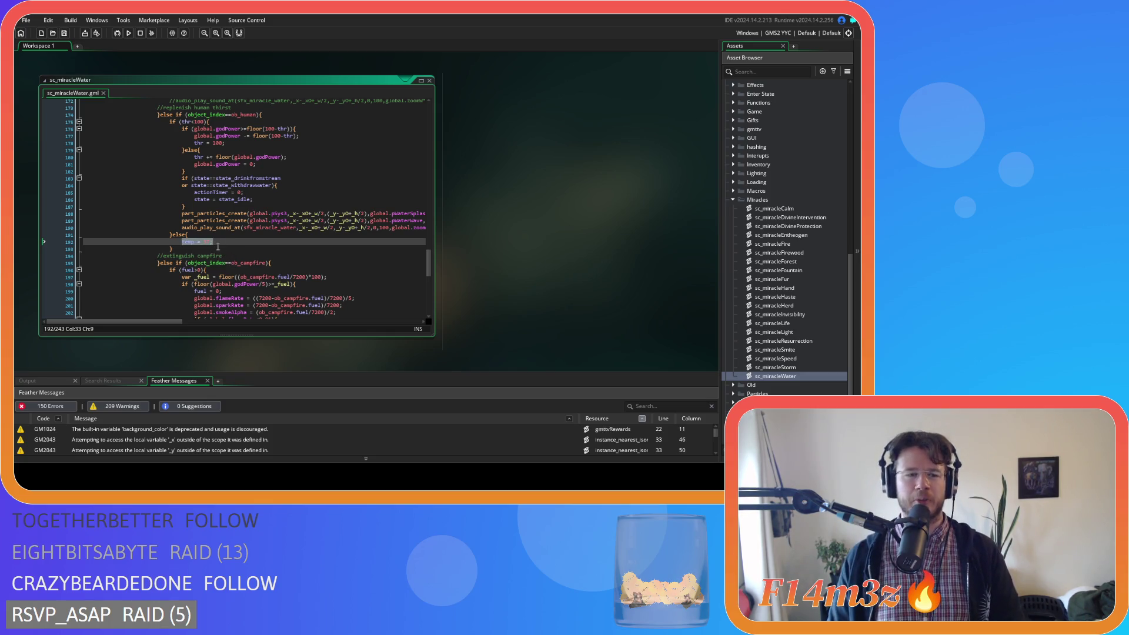
text(temp = 37;)
click(194, 248)
click(259, 243)
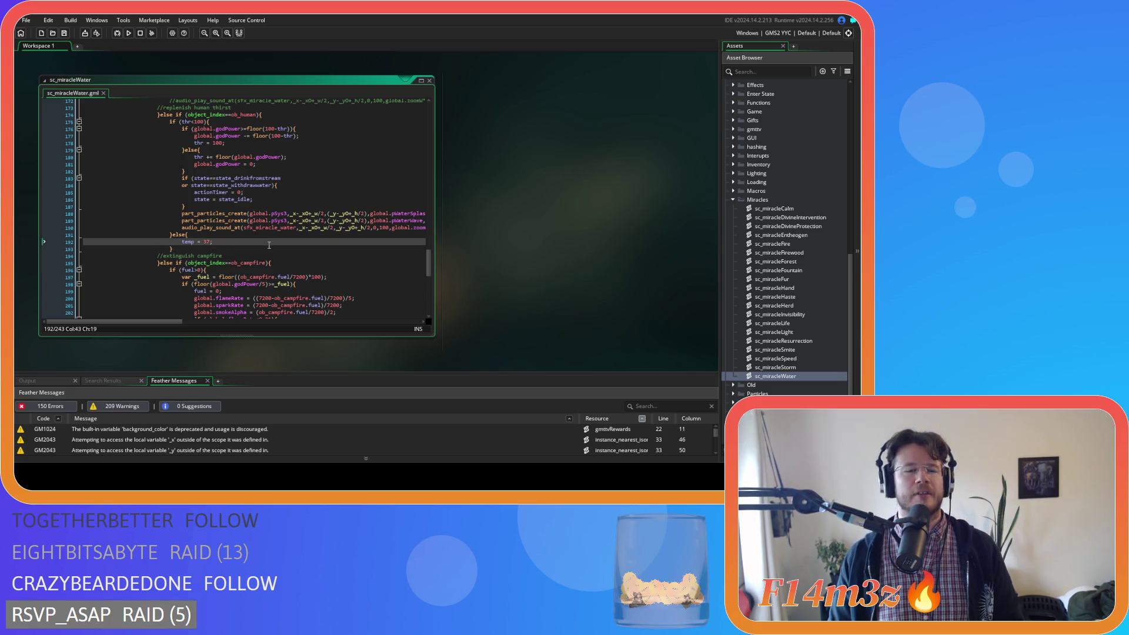
click(234, 251)
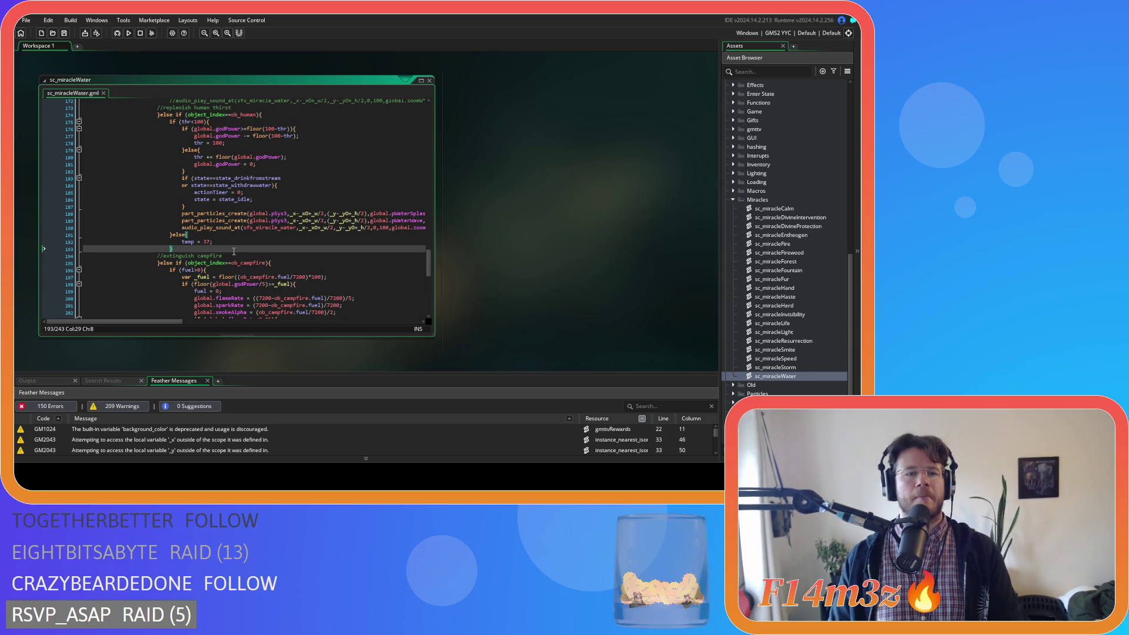
key(Up)
key(Up)
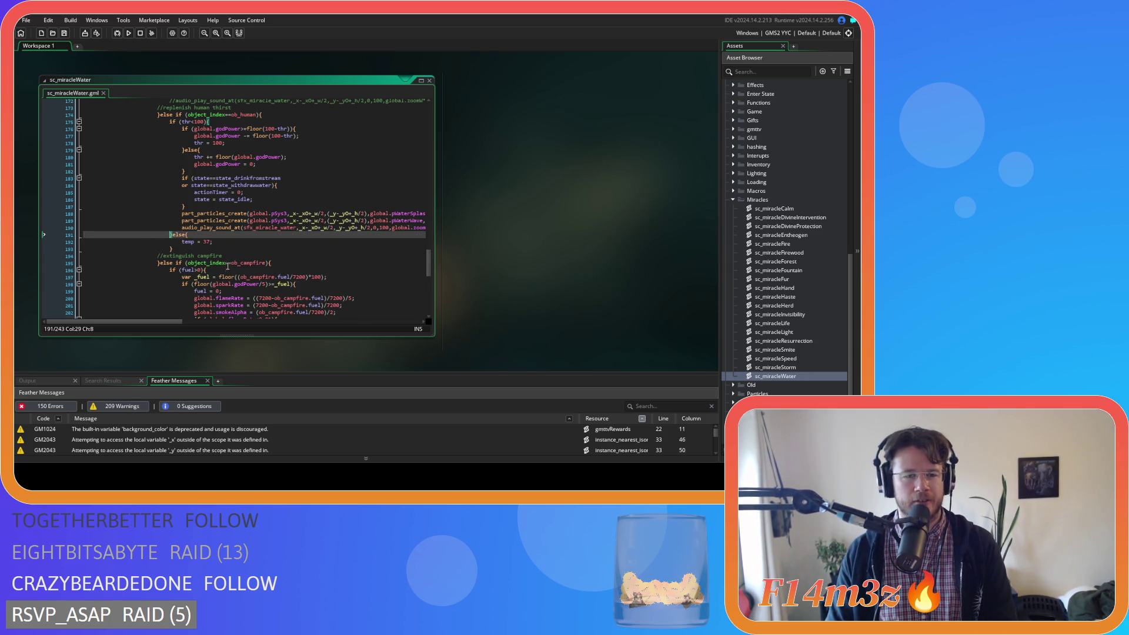
mouse_move(232, 259)
click(258, 235)
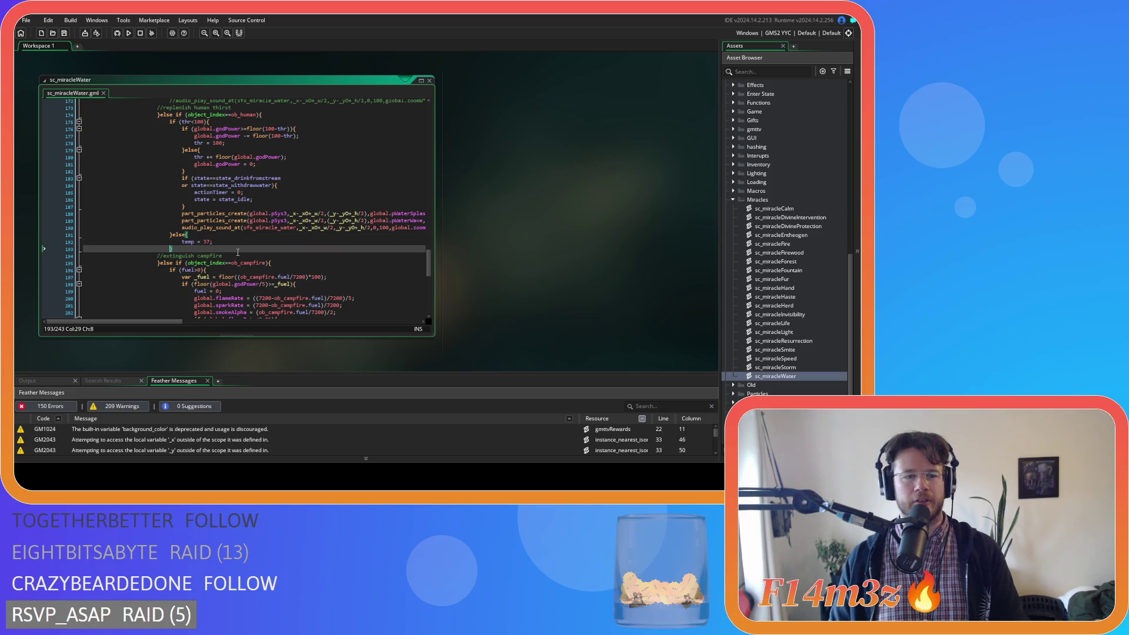
click(230, 243)
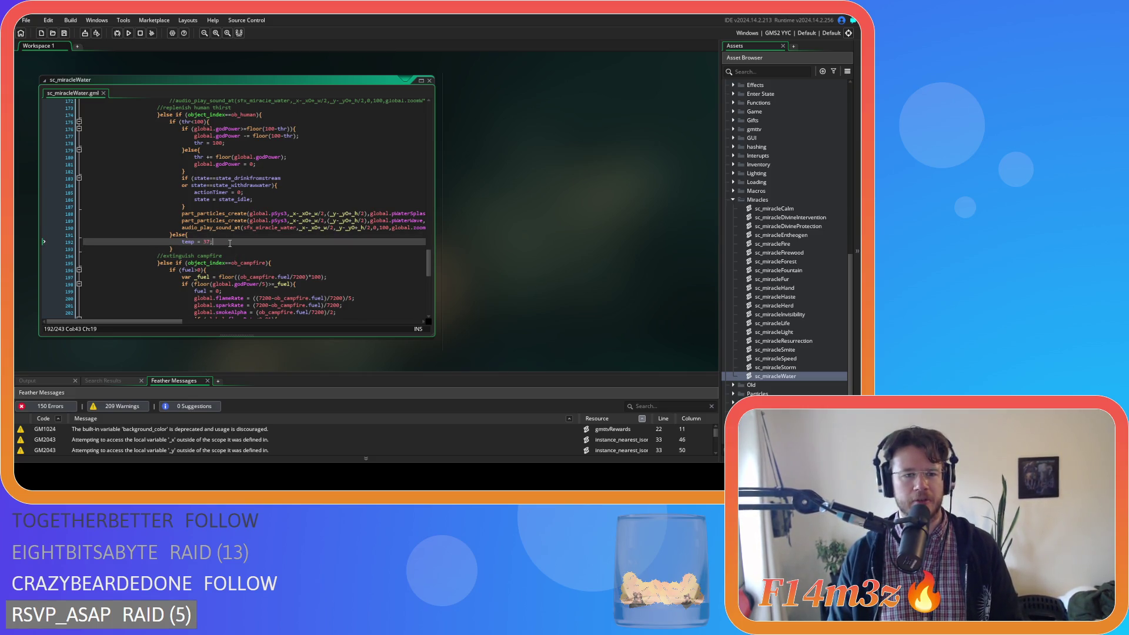
click(377, 179)
scroll(377, 188, up, 1)
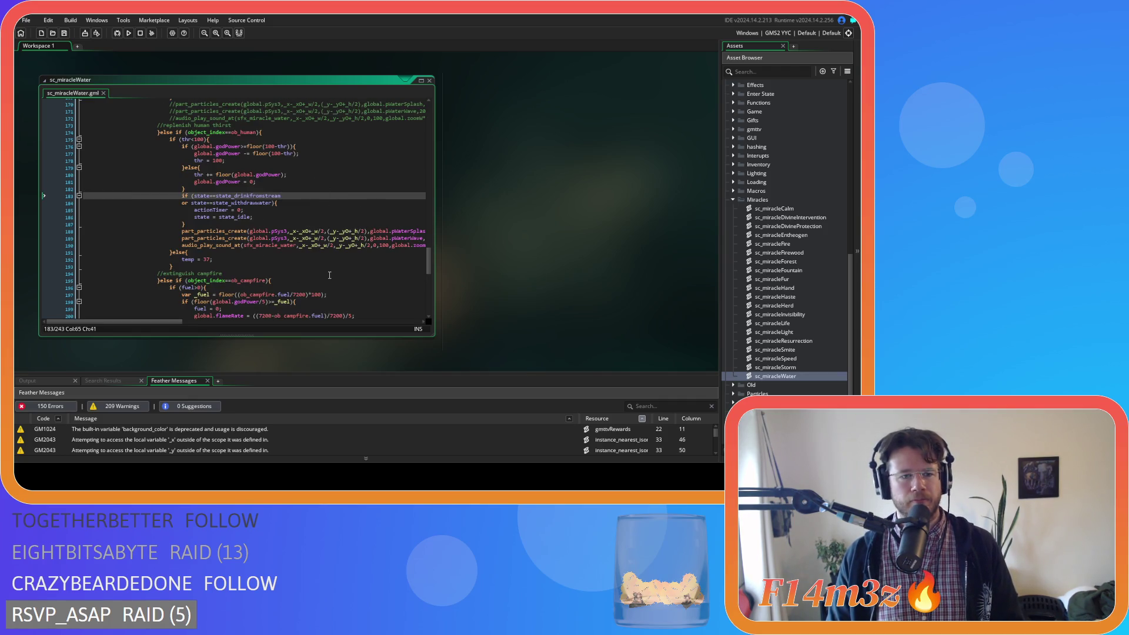
click(269, 265)
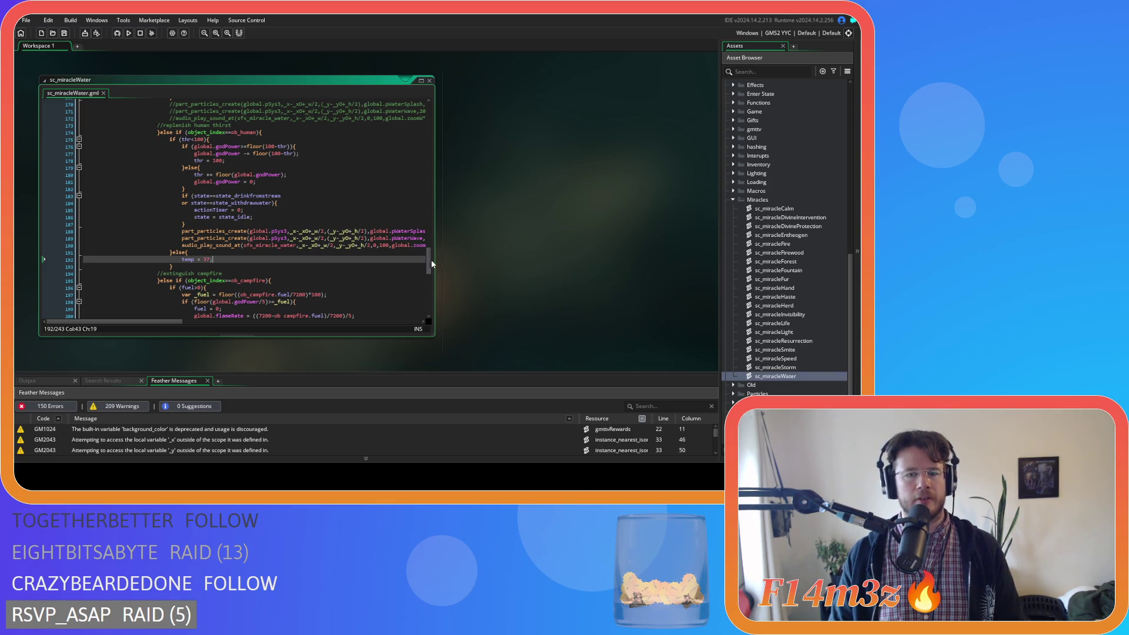
drag(431, 271, 431, 122)
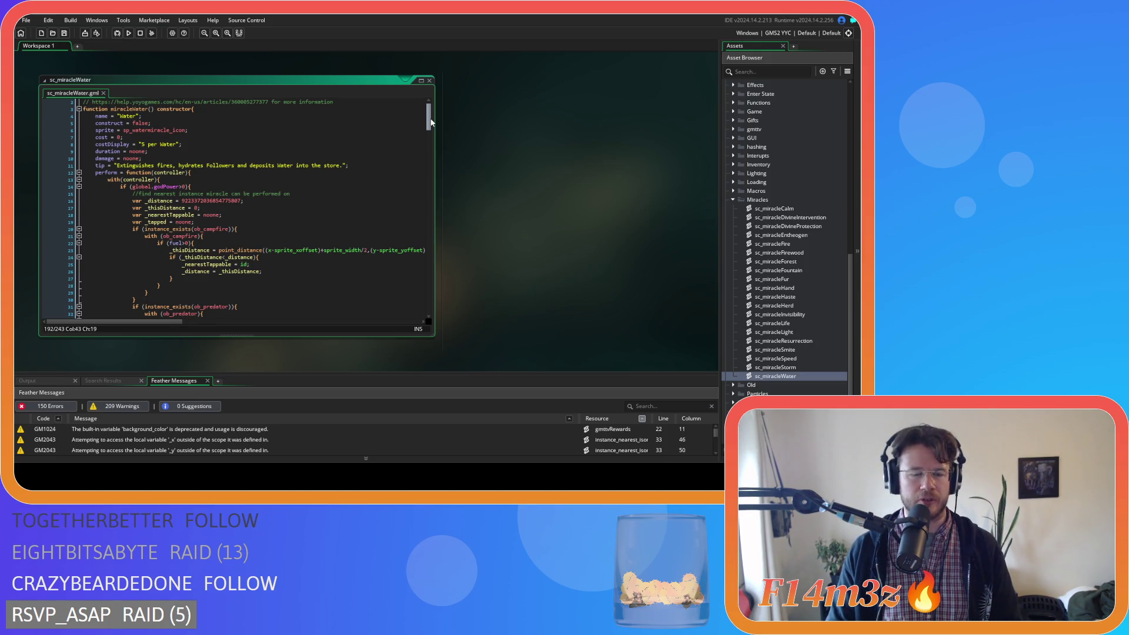
Scroll down to the hydration code and select the stray else branch below temp = 2.
drag(431, 122, 431, 124)
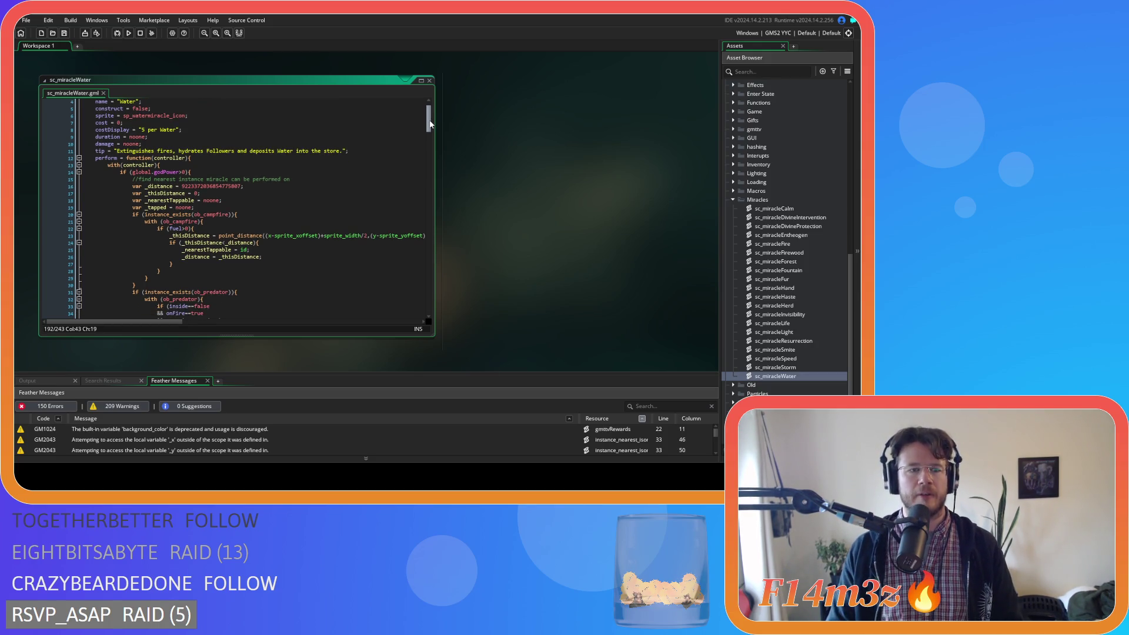
drag(430, 124, 426, 272)
click(215, 223)
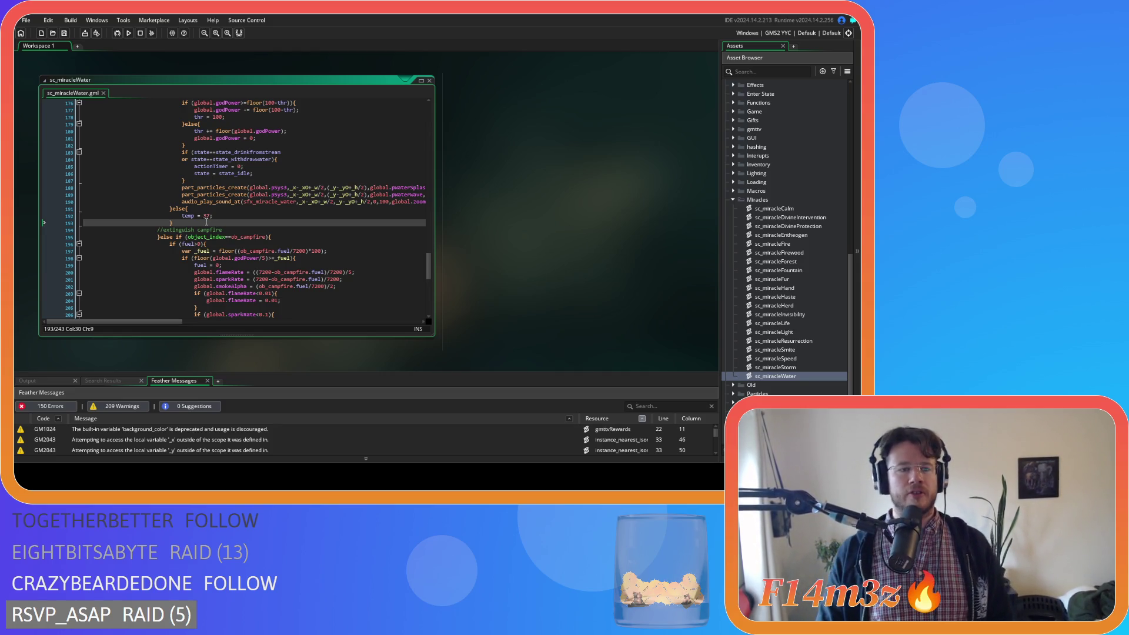
drag(184, 224, 127, 218)
Delete the leftover else branch lines after the hydration code.
key(shift+Up)
key(shift+Up)
key(shift+End)
key(Delete)
mouse_move(381, 204)
mouse_down()
mouse_move(265, 154)
mouse_move(93, 180)
mouse_up()
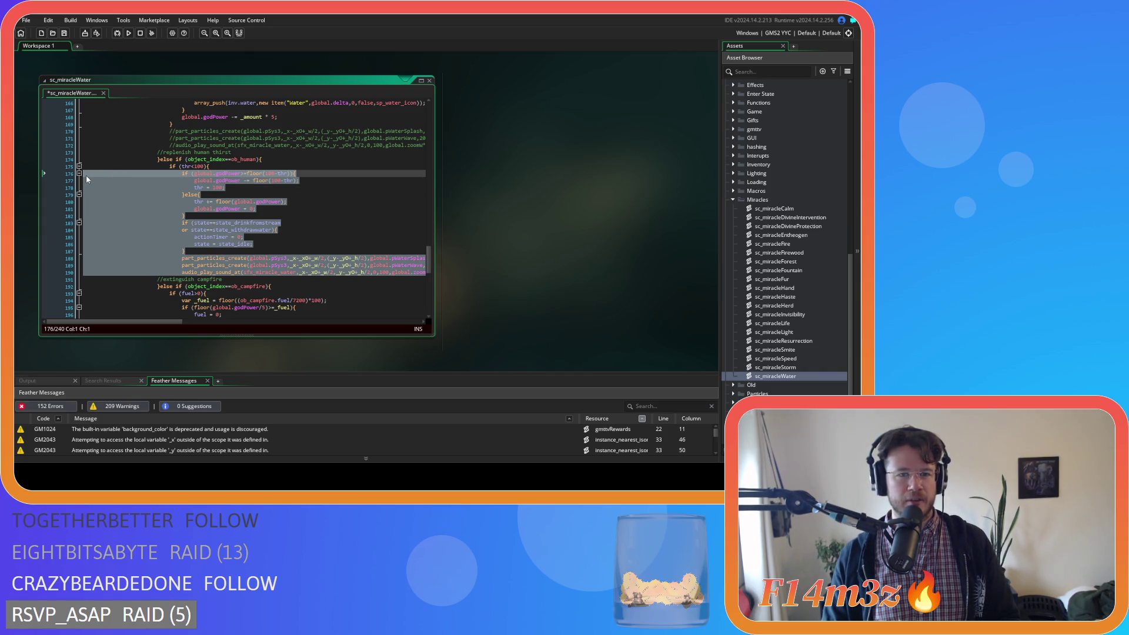
Delete the if (thr<100){ line and scroll back to the top of the script.
drag(213, 167, 65, 166)
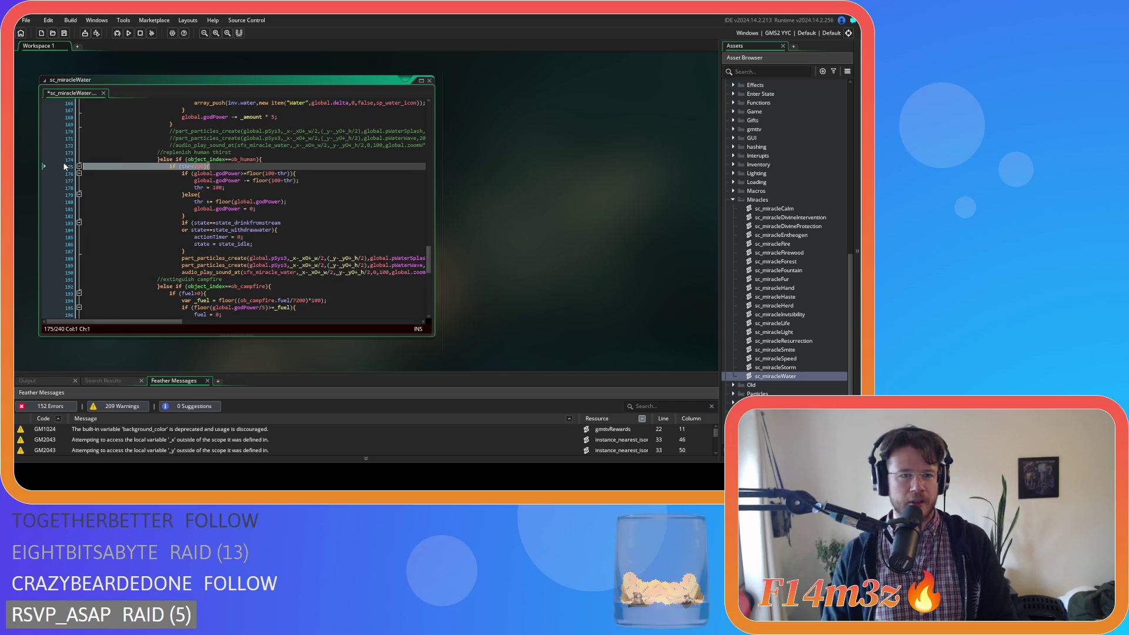
key(BackSpace)
key(BackSpace)
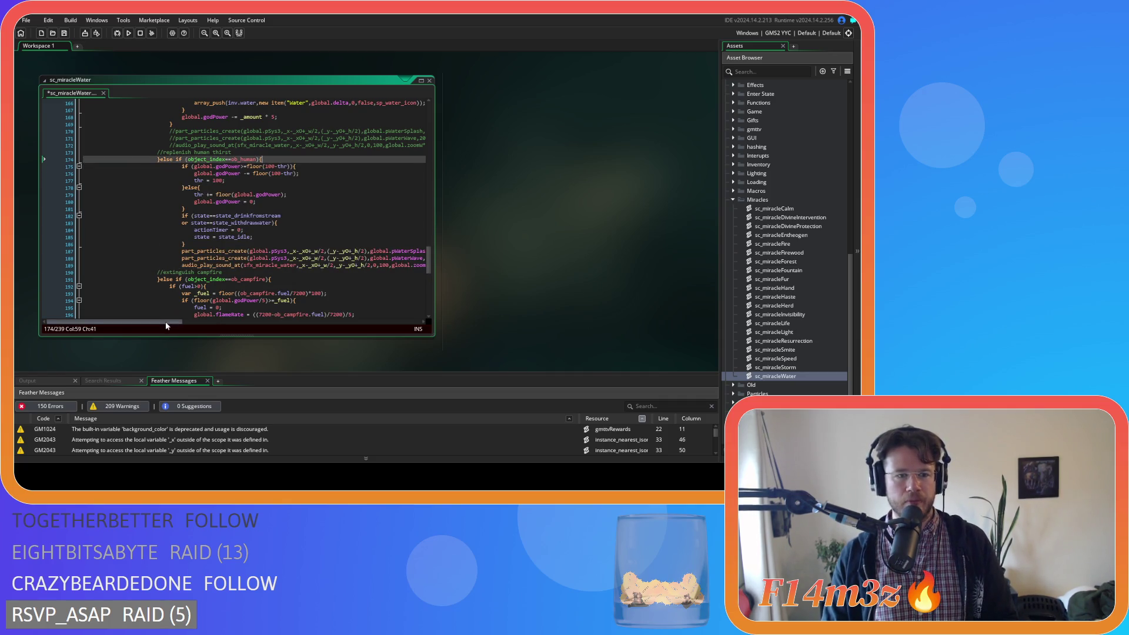
drag(115, 322, 205, 322)
mouse_move(262, 265)
mouse_down()
mouse_move(126, 248)
mouse_move(81, 166)
mouse_up()
drag(429, 271, 418, 124)
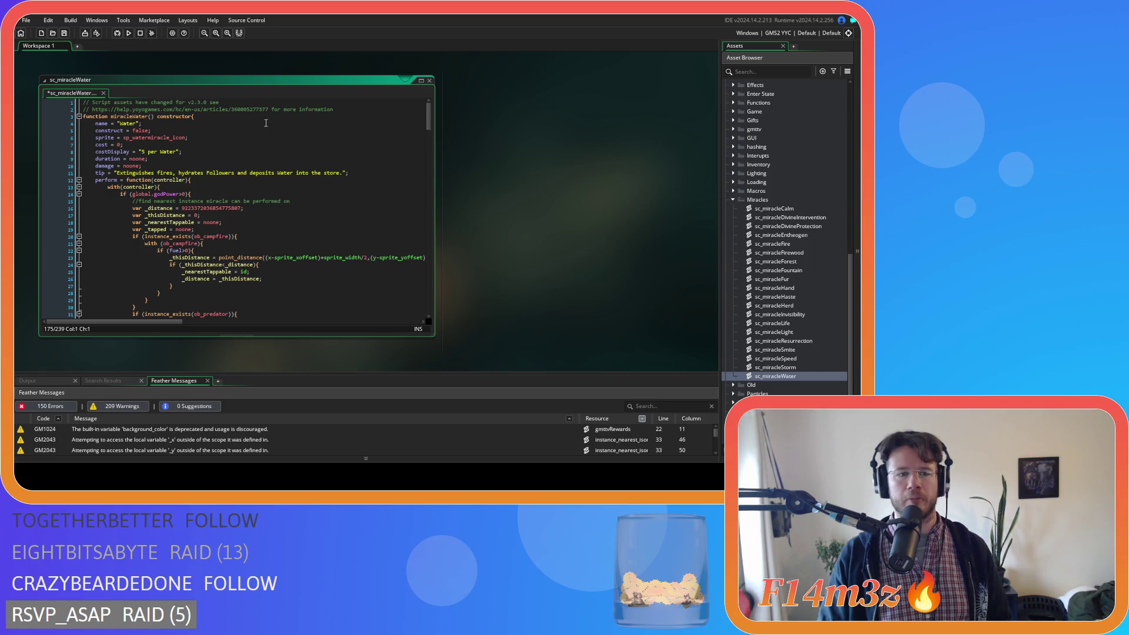
Save sc_miracleWater with the thr<100 check on line 111.
scroll(275, 124, down, 20)
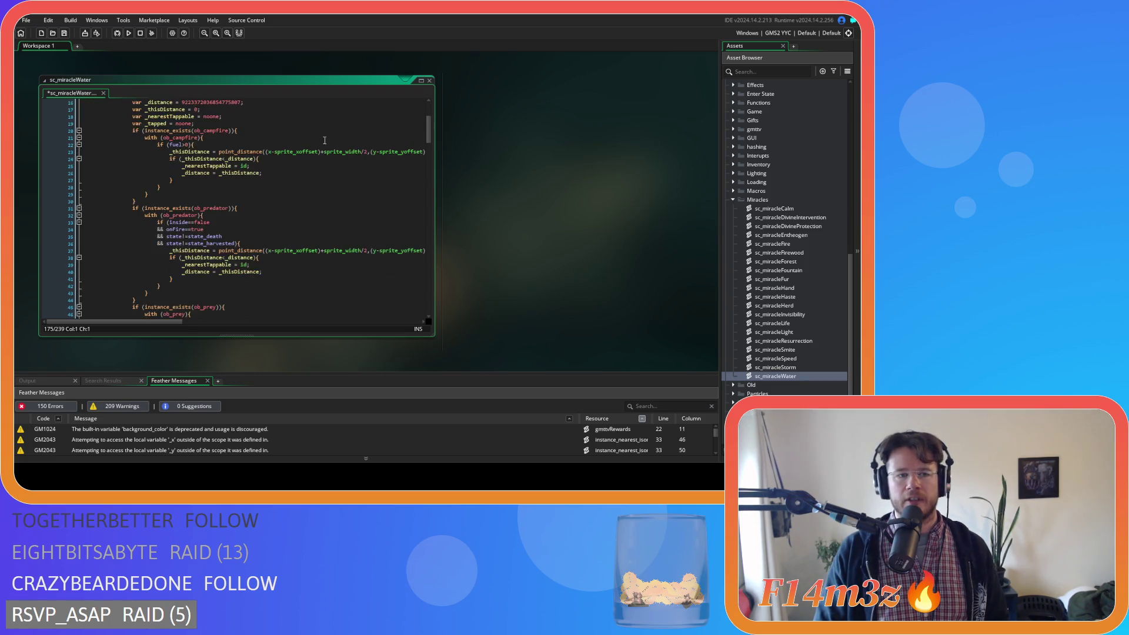
scroll(306, 139, down, 3)
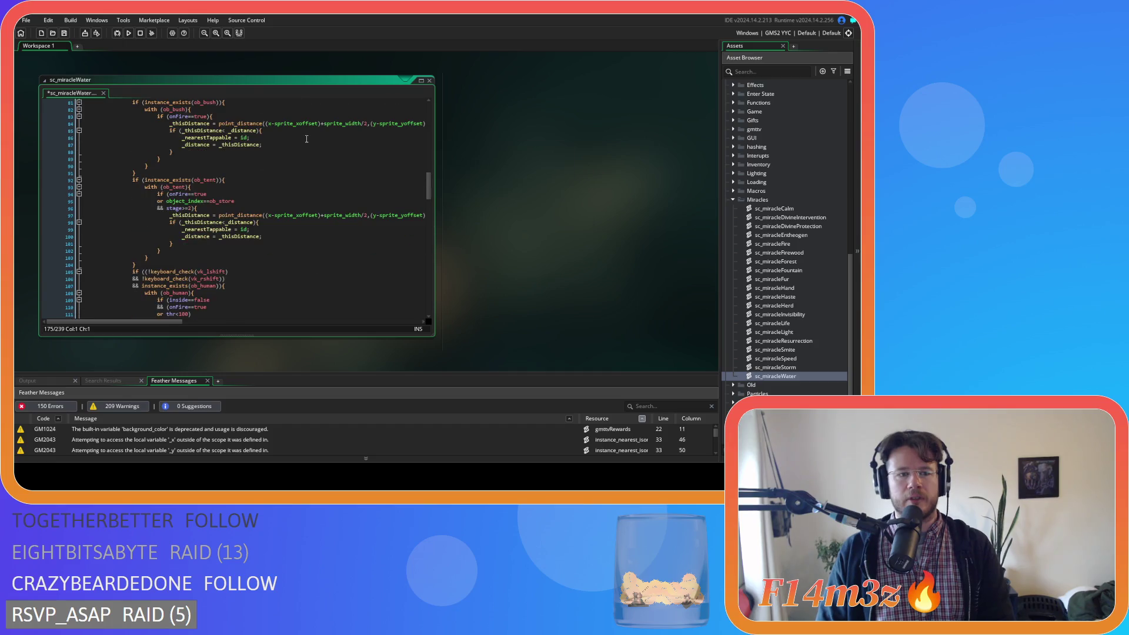
scroll(203, 206, down, 5)
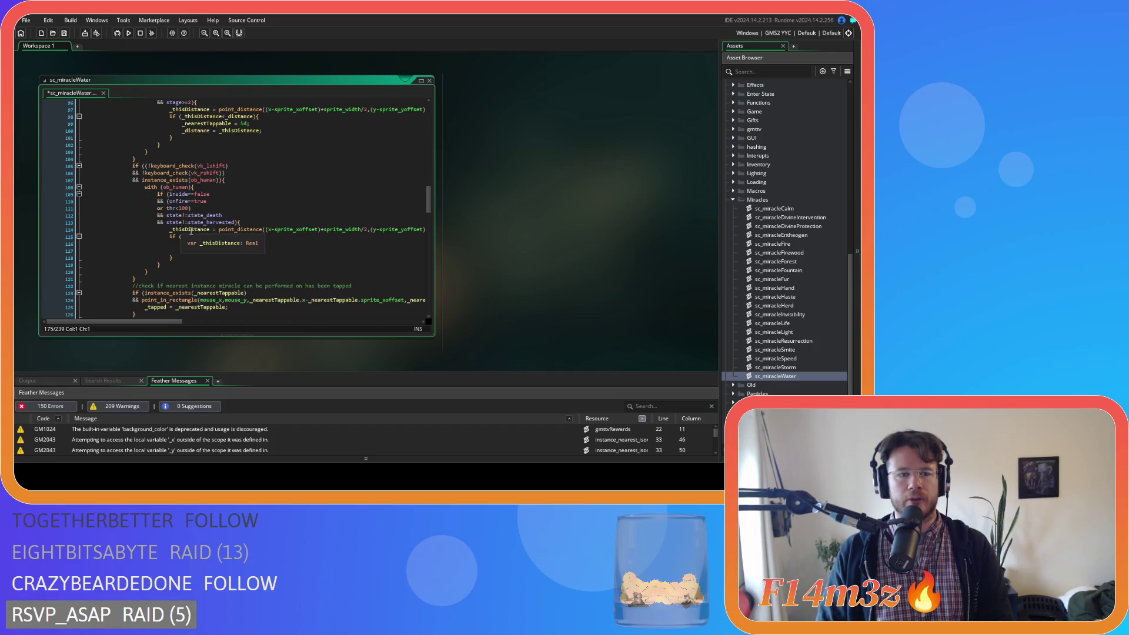
click(184, 208)
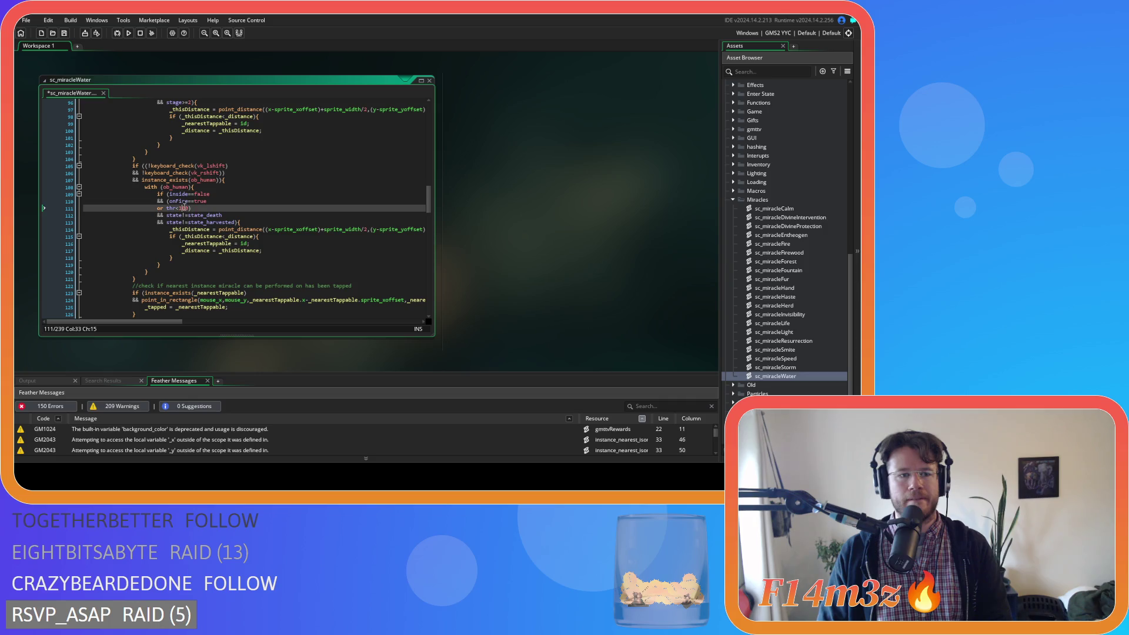
key(Left)
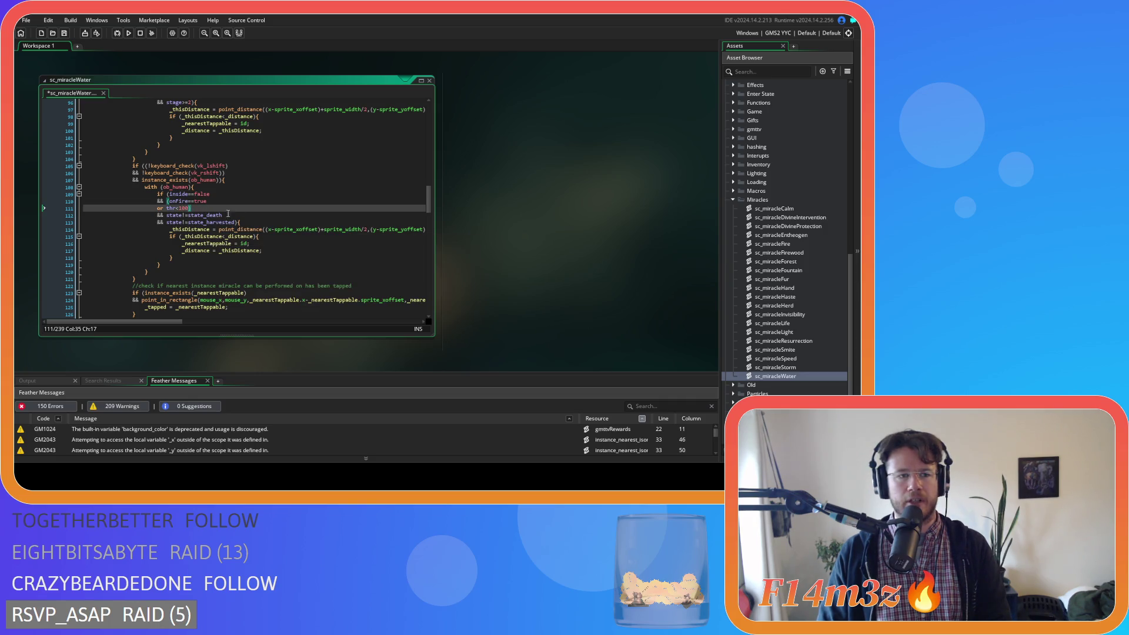
key(ctrl+s)
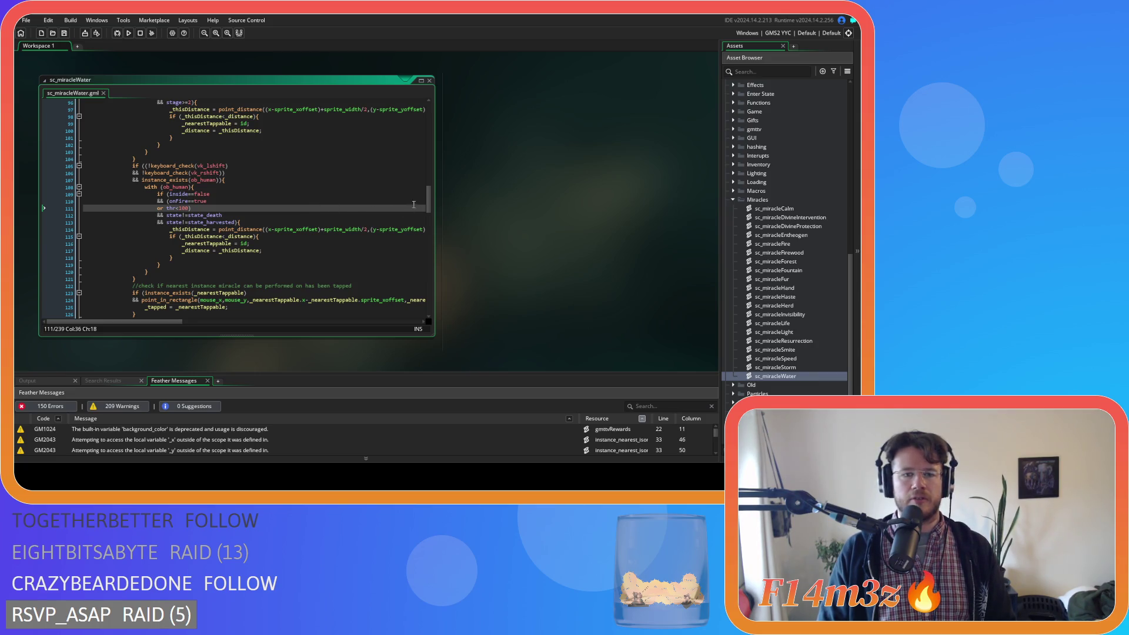
Close the sc_miracleWater window and collapse the Miracles, Scripts and Animal folders.
right_click(535, 211)
click(606, 241)
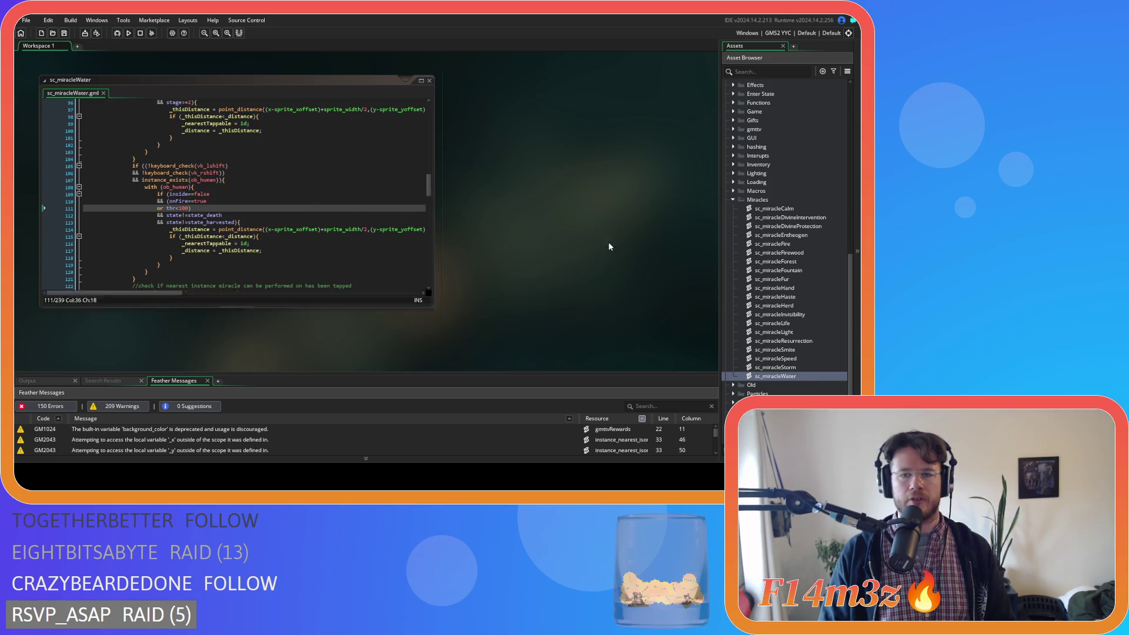
click(734, 200)
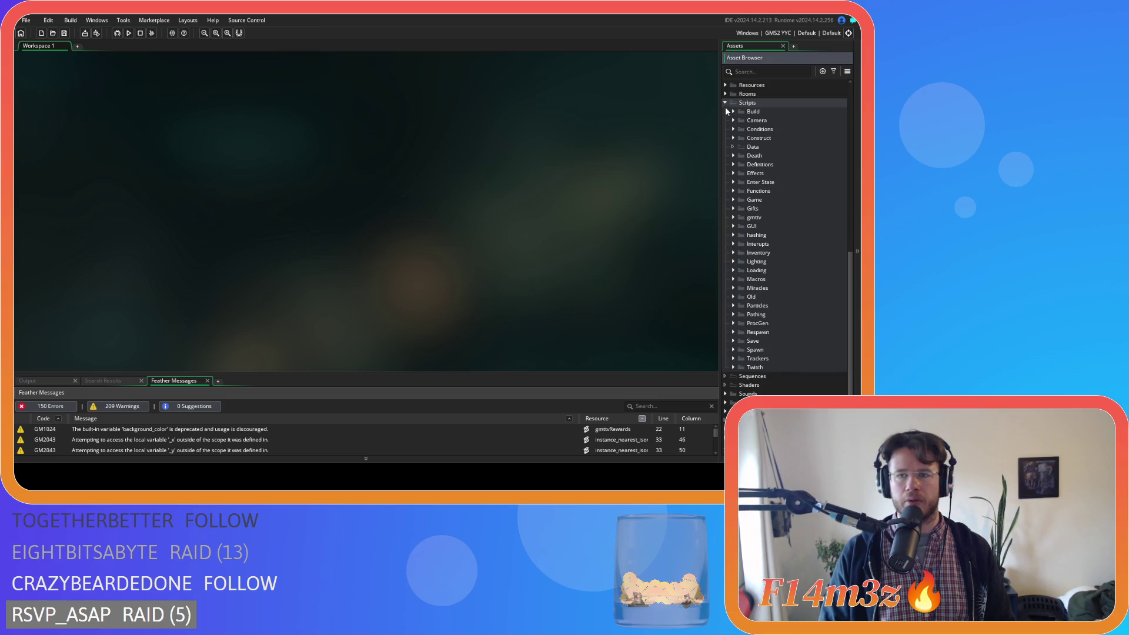
click(726, 107)
click(733, 149)
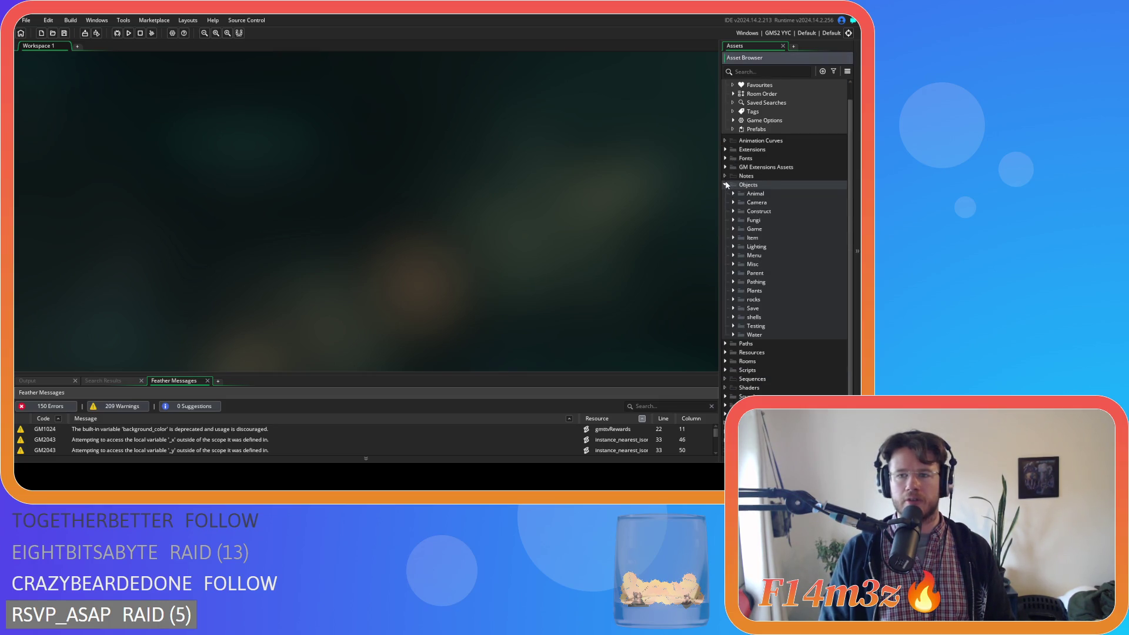
Collapse Objects, then expand Objects > Animal > Human to reveal ob_human.
click(725, 203)
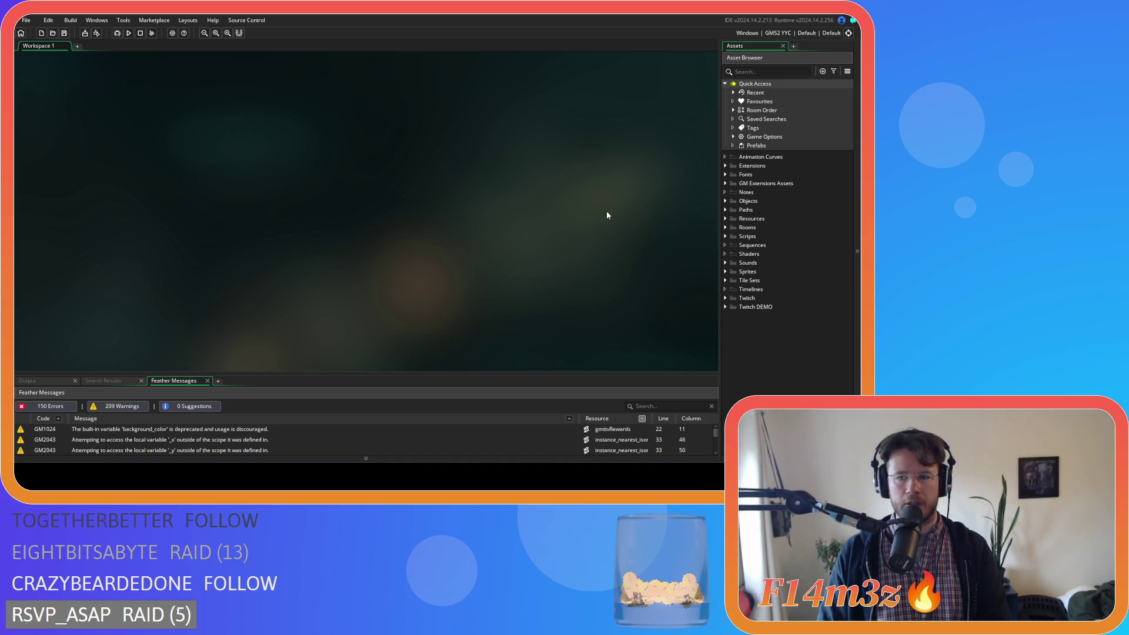
click(726, 201)
click(733, 210)
click(742, 219)
Open ob_human's Create event and search for state_fueltent.
double_click(762, 228)
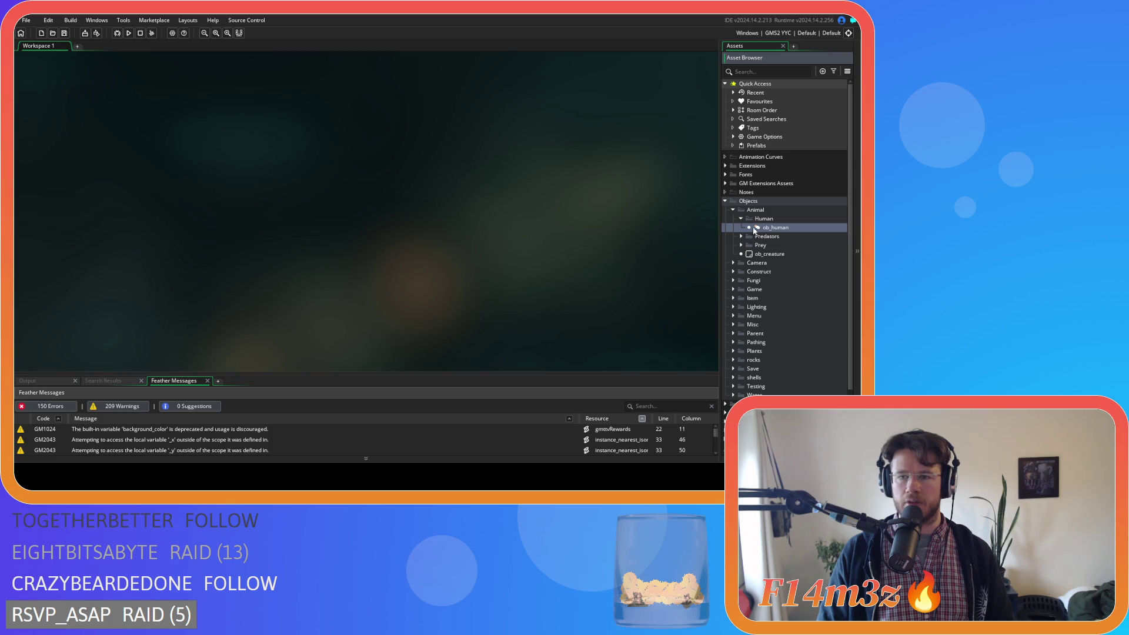
click(392, 200)
key(ctrl+f)
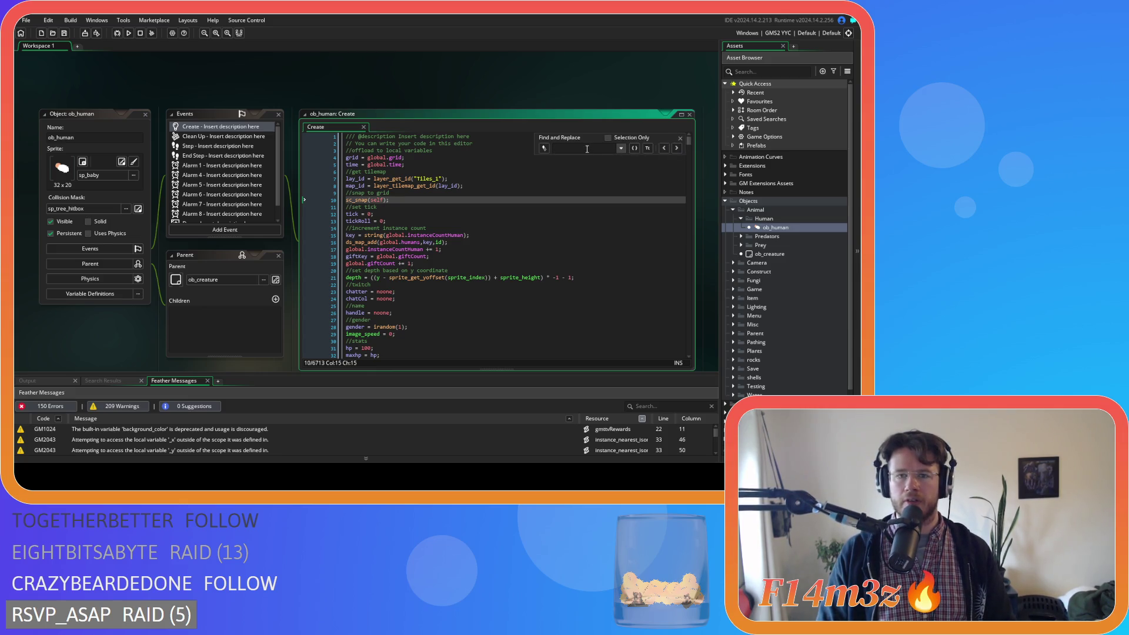
text(state)
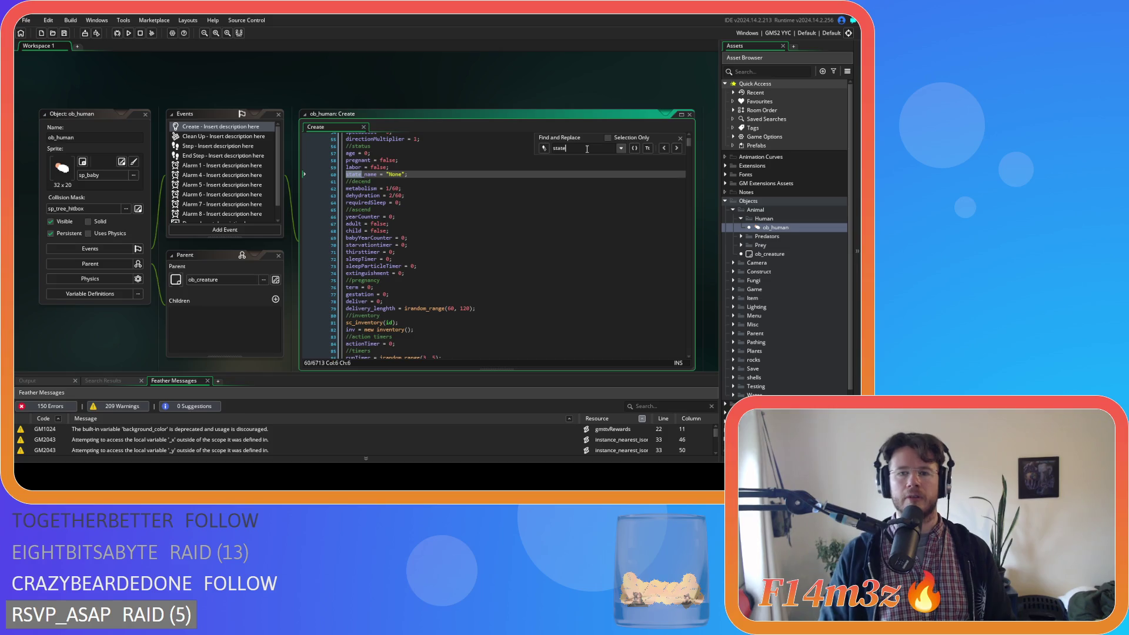
text(_fueltent)
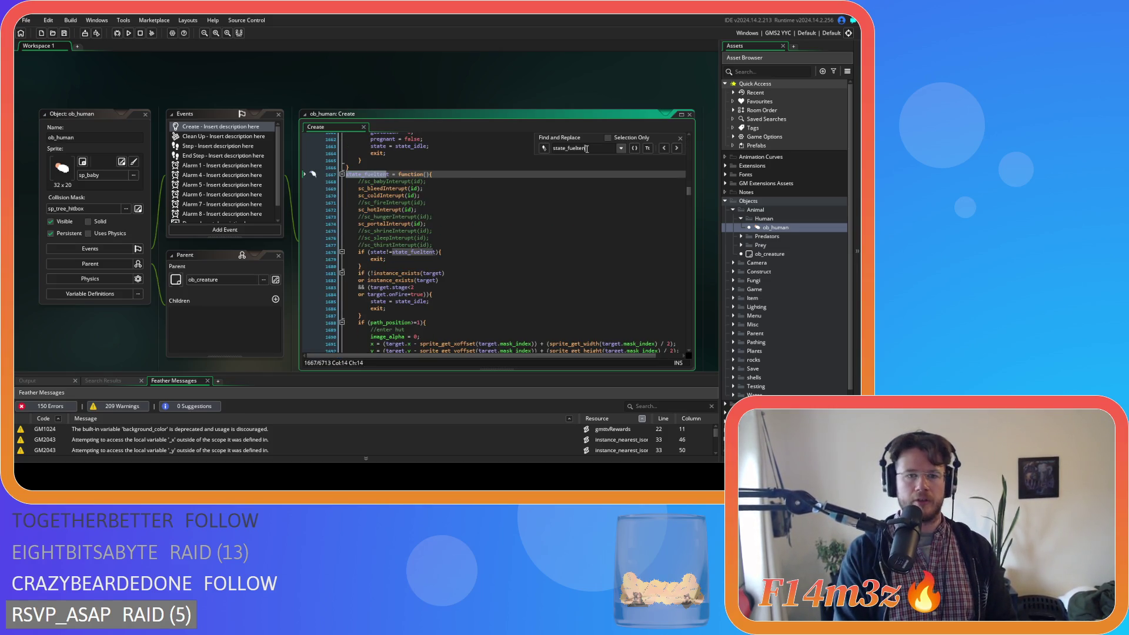
Close the search and place the caret after target.fuel = 7200.
scroll(601, 234, down, 10)
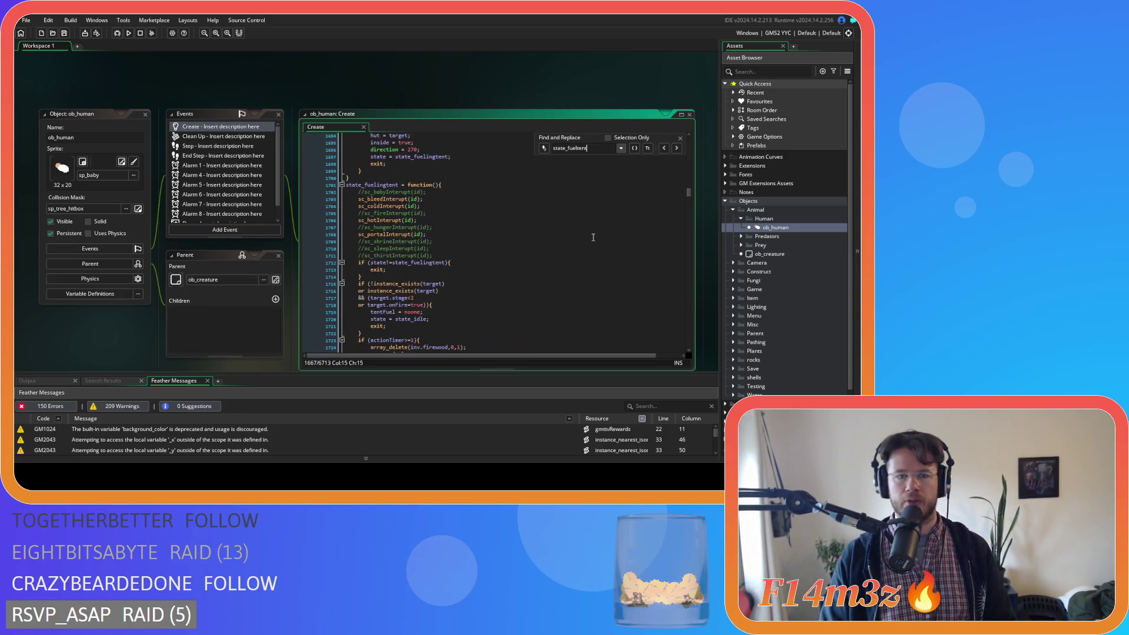
click(680, 139)
scroll(608, 207, down, 5)
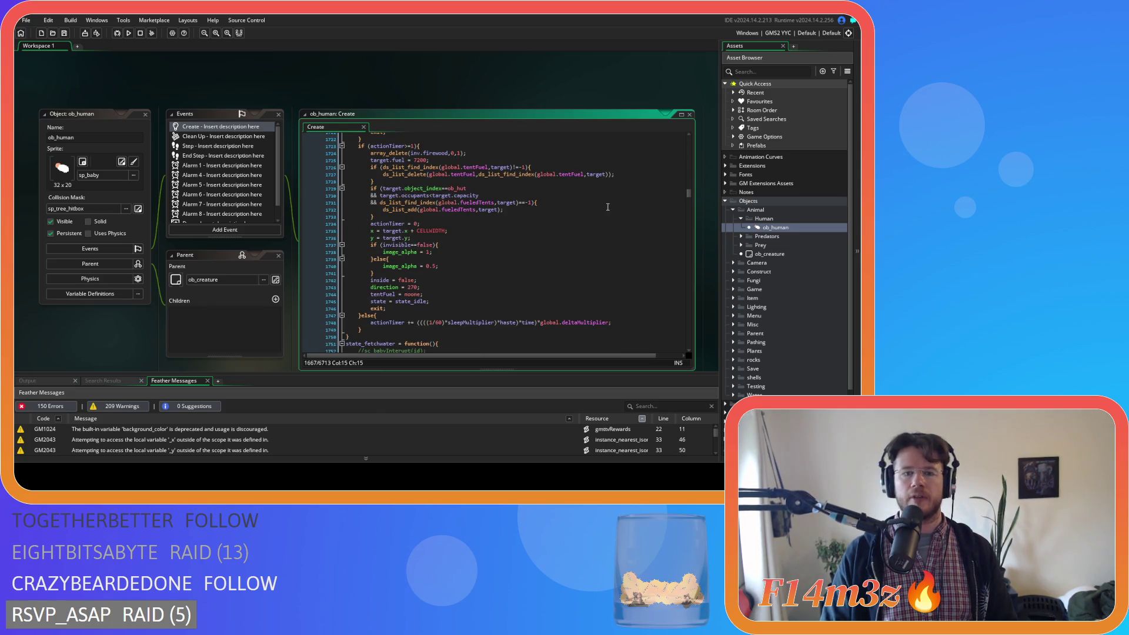
scroll(566, 227, up, 2)
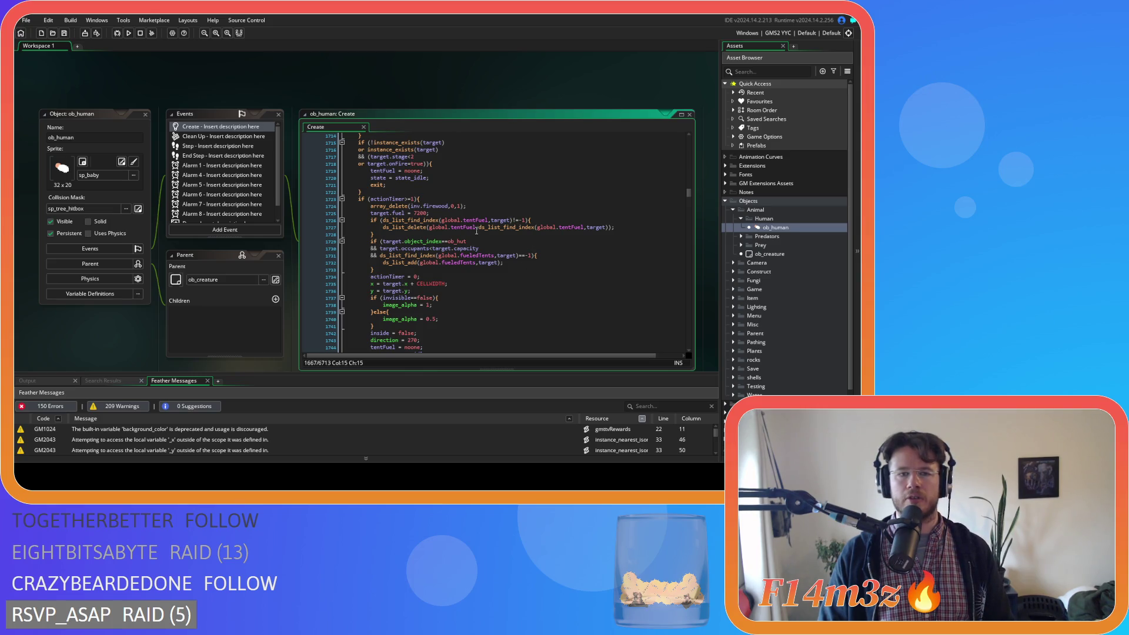
click(408, 207)
click(491, 214)
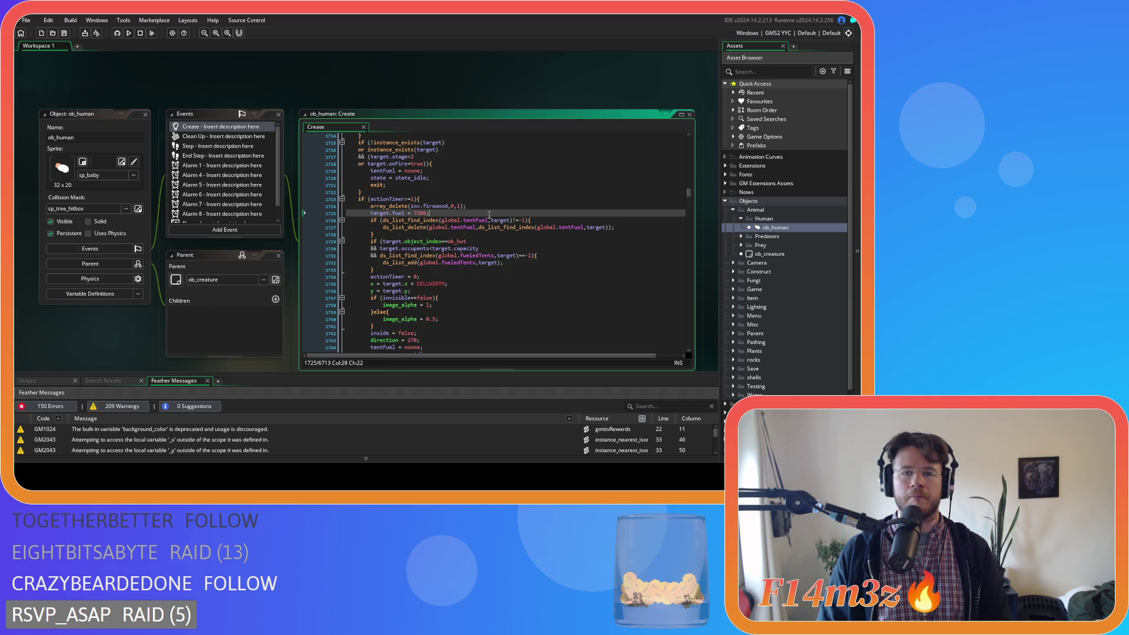
Below target.fuel = 7200, add itemCount(target, and erase the stray second-argument attempts.
key(Return)
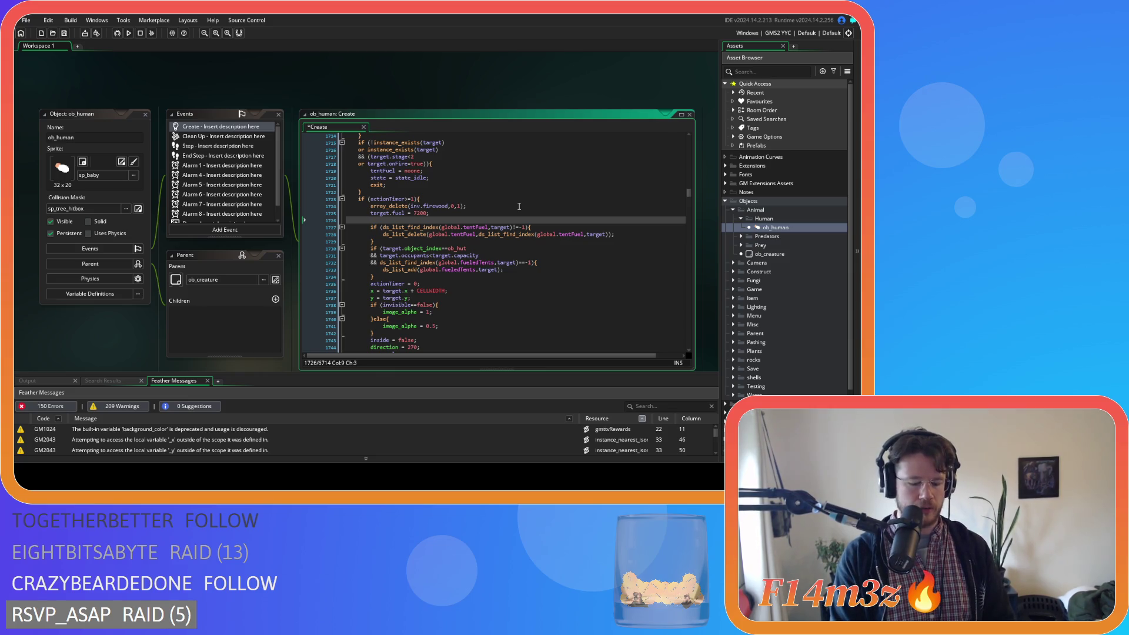
text(itemCount()
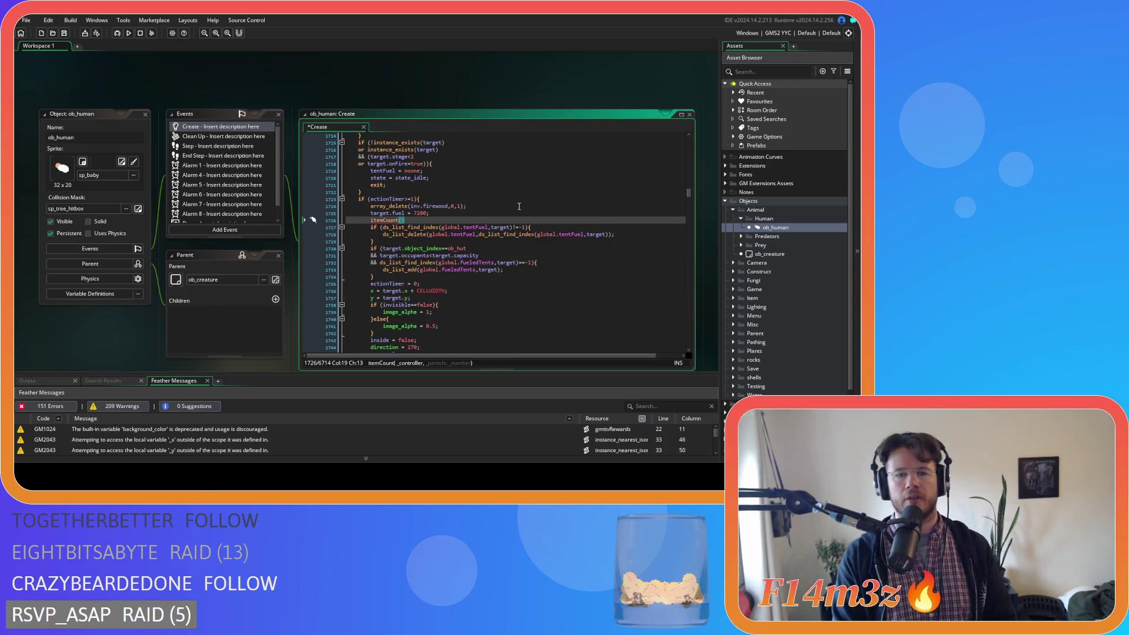
text(target,)
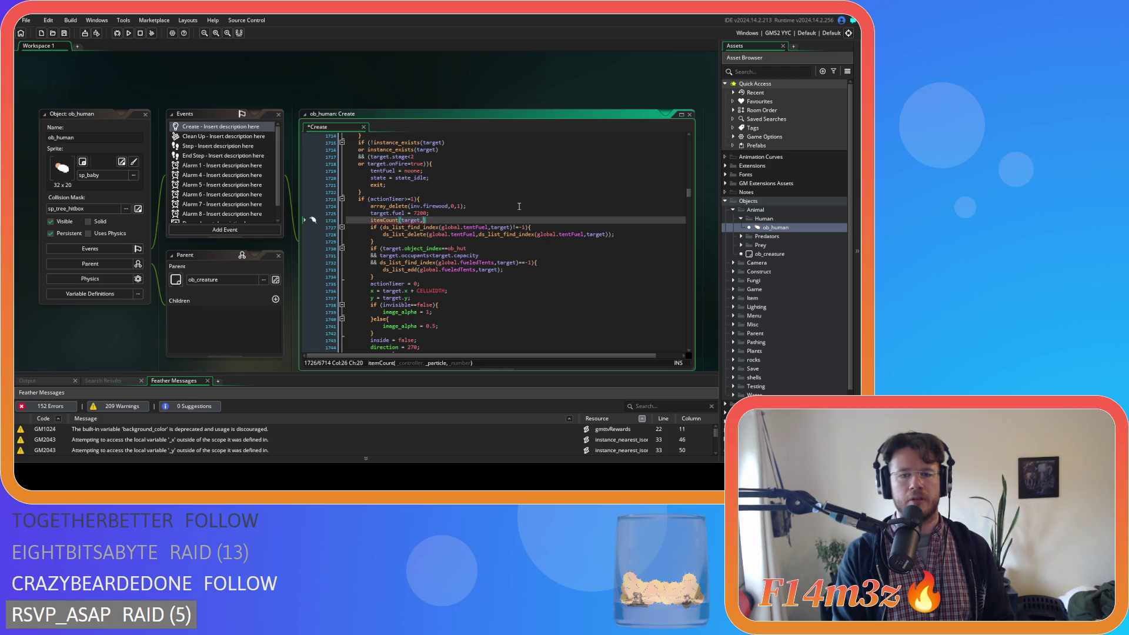
text(s)
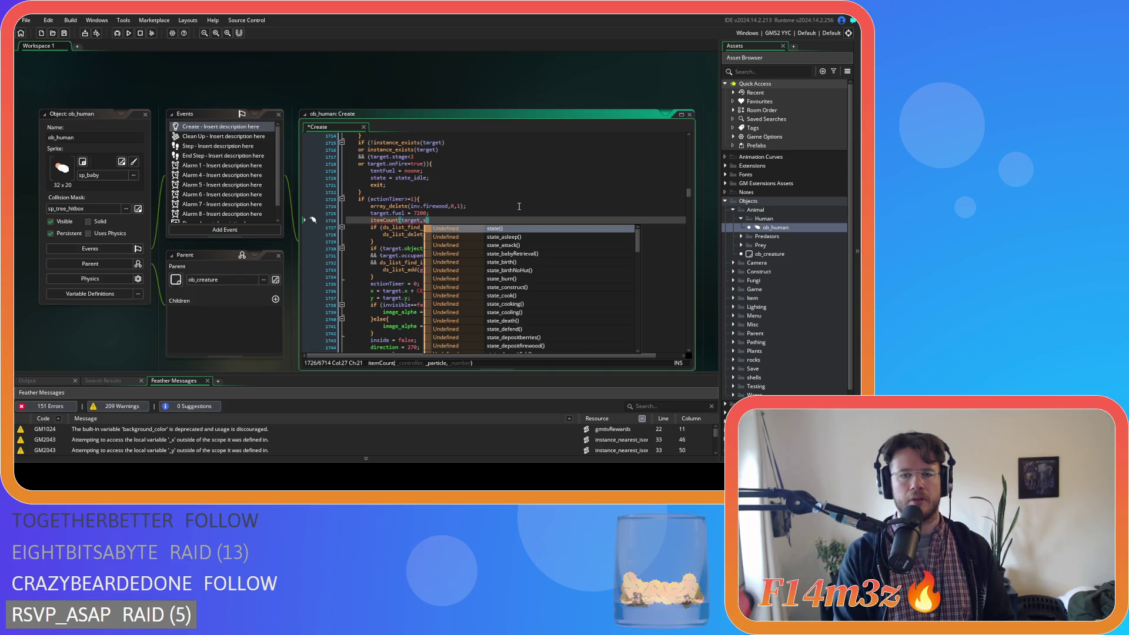
key(BackSpace)
text(p)
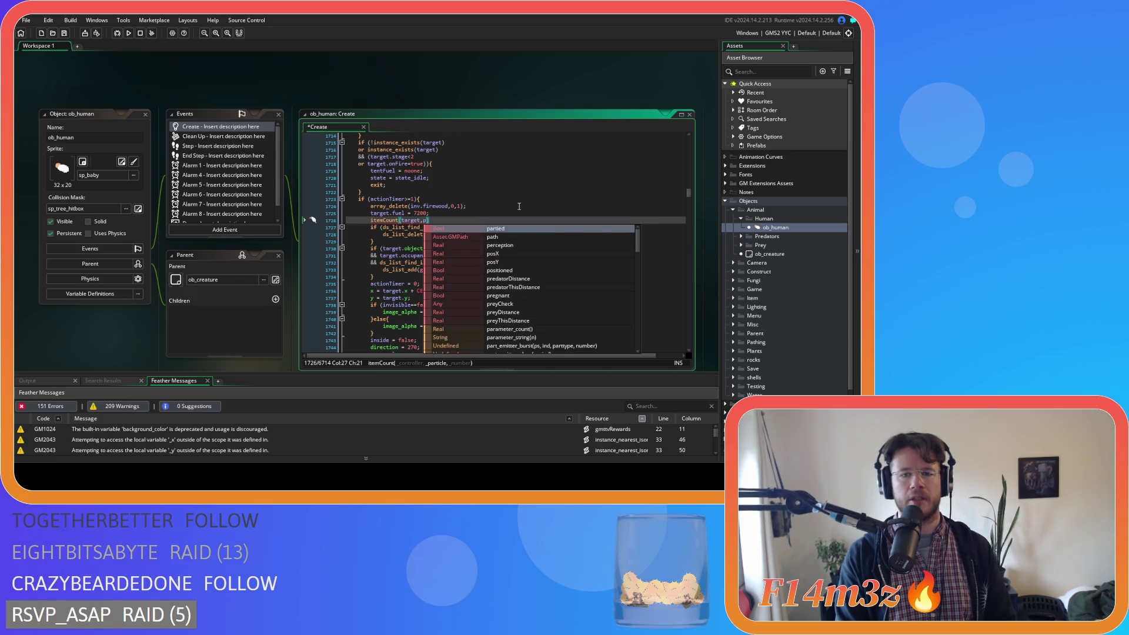
text(Fir)
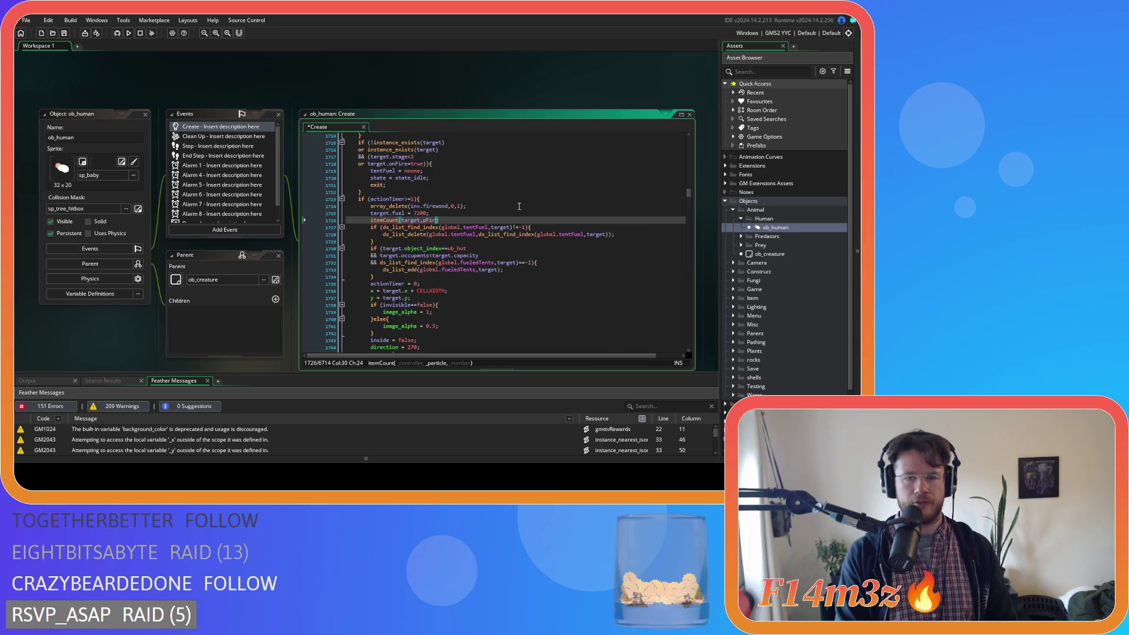
key(BackSpace)
key(BackSpace)
key(BackSpace)
text(w)
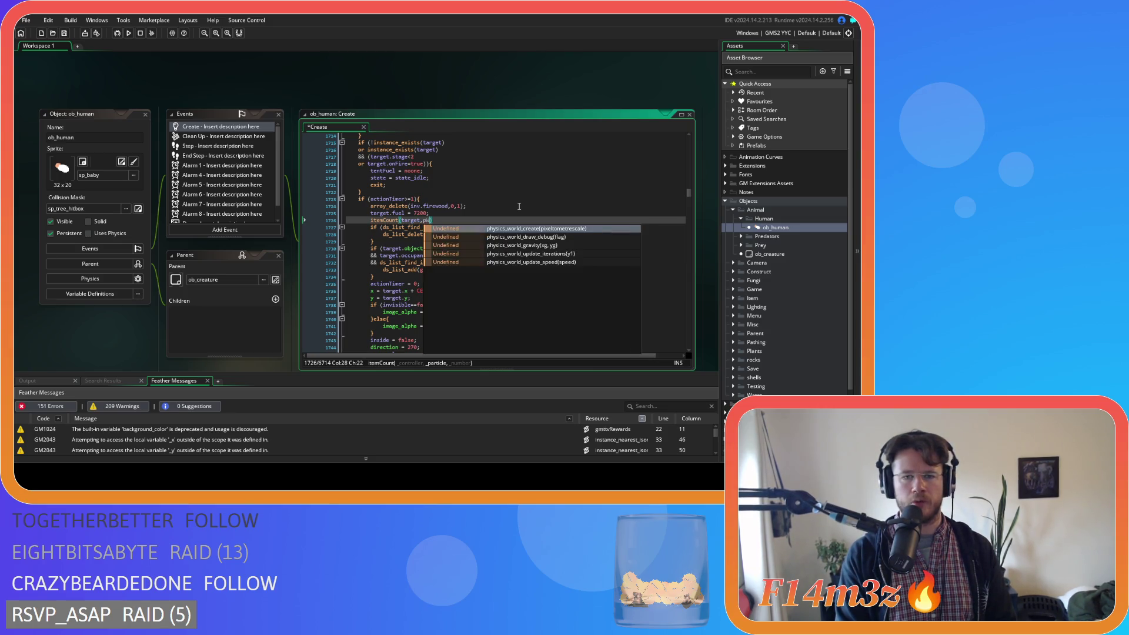
key(BackSpace)
key(BackSpace)
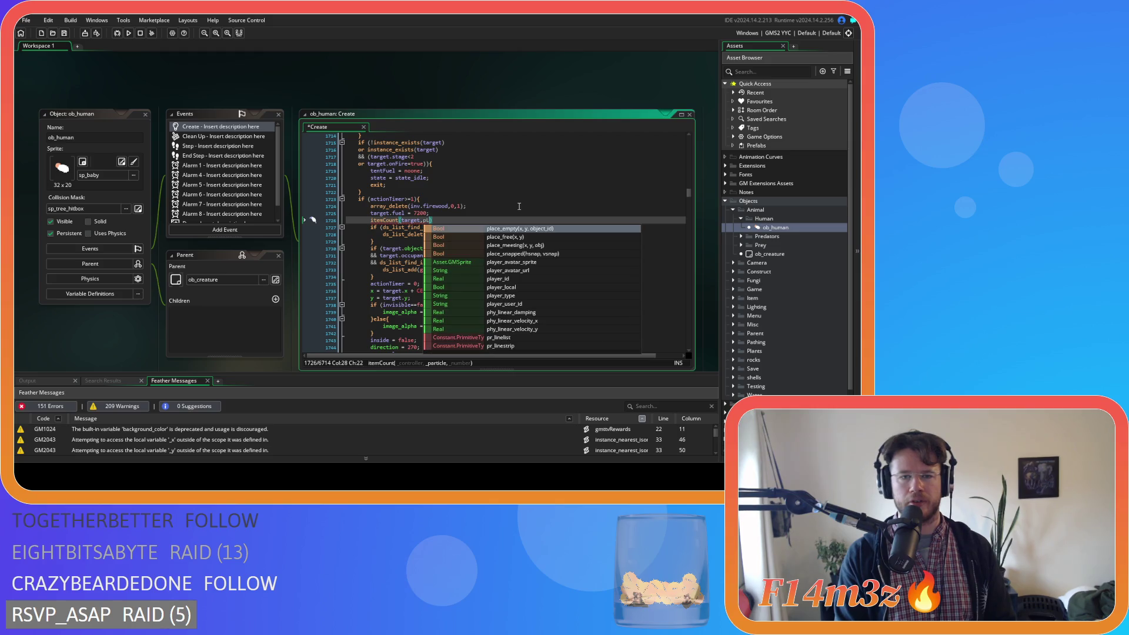
scroll(520, 207, up, 1)
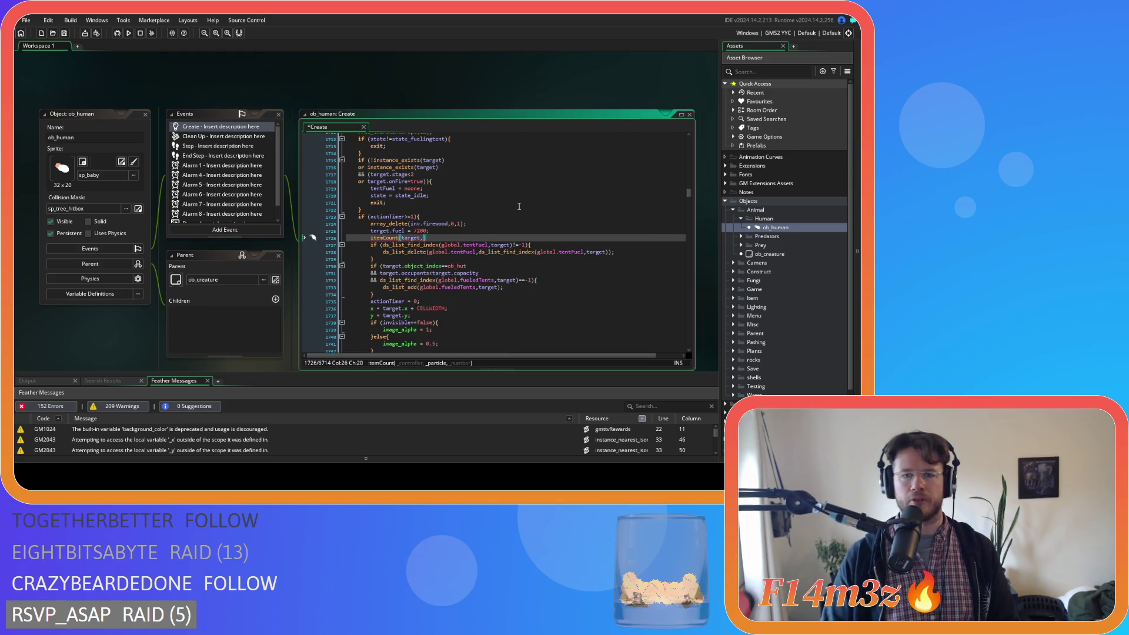
scroll(786, 297, down, 2)
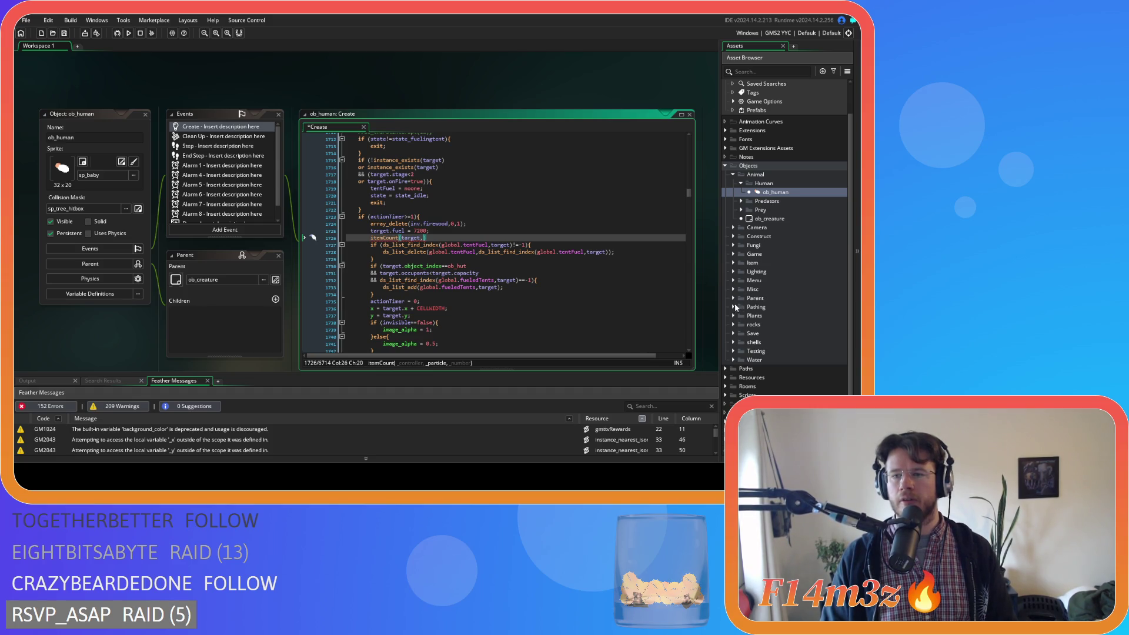
Open ob_particles from the Game folder and select the pFirewood name in its Create code.
click(734, 254)
double_click(770, 298)
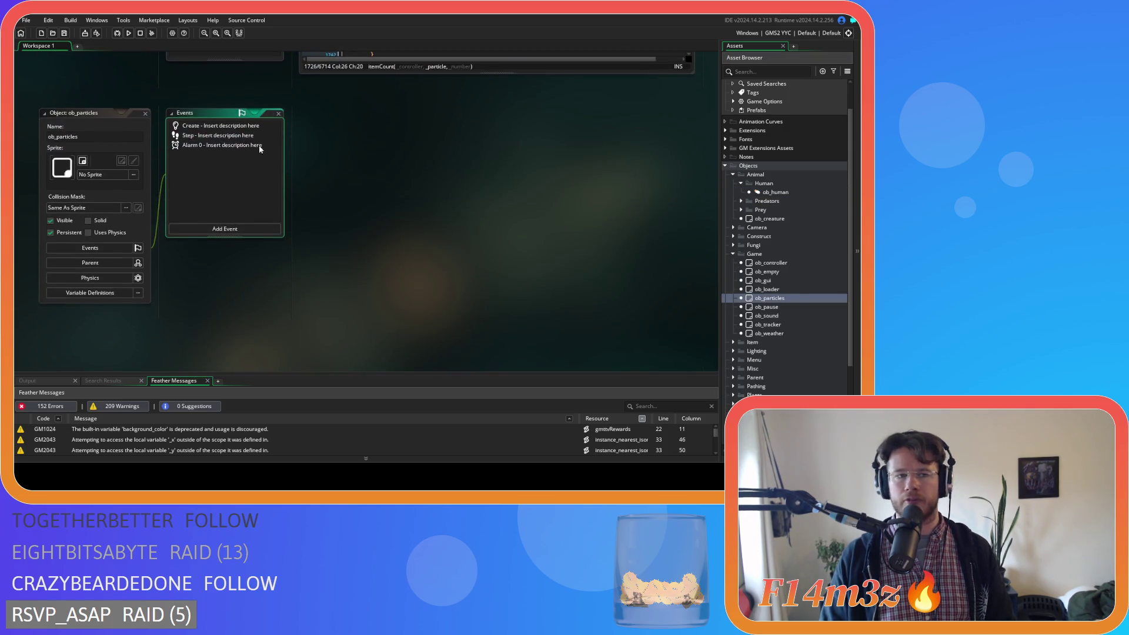
drag(690, 138, 689, 167)
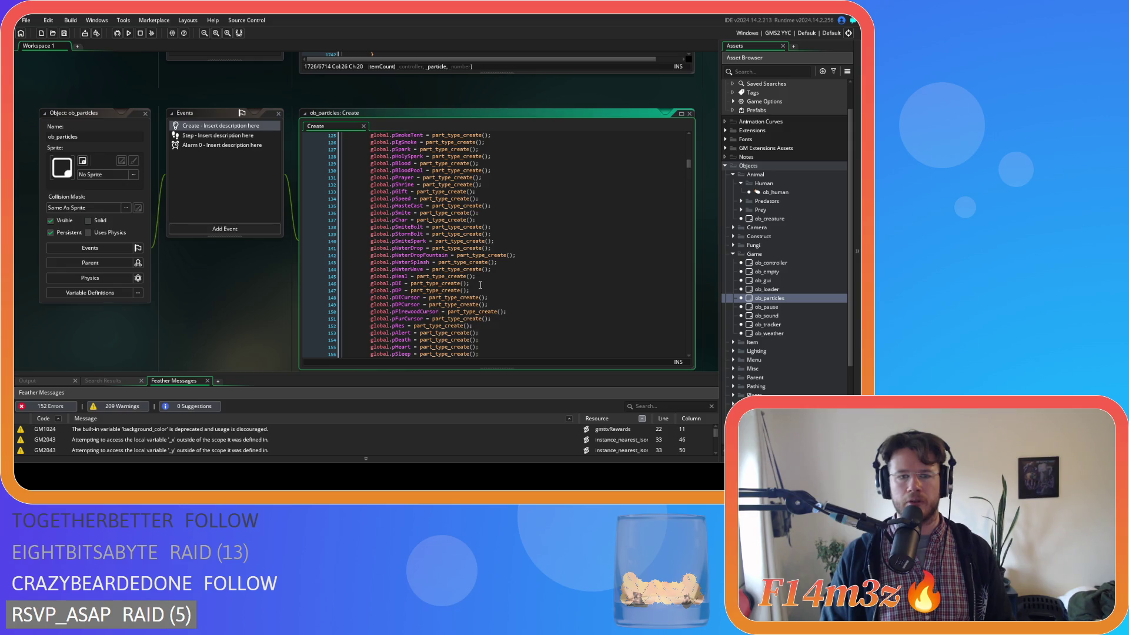
scroll(481, 285, down, 3)
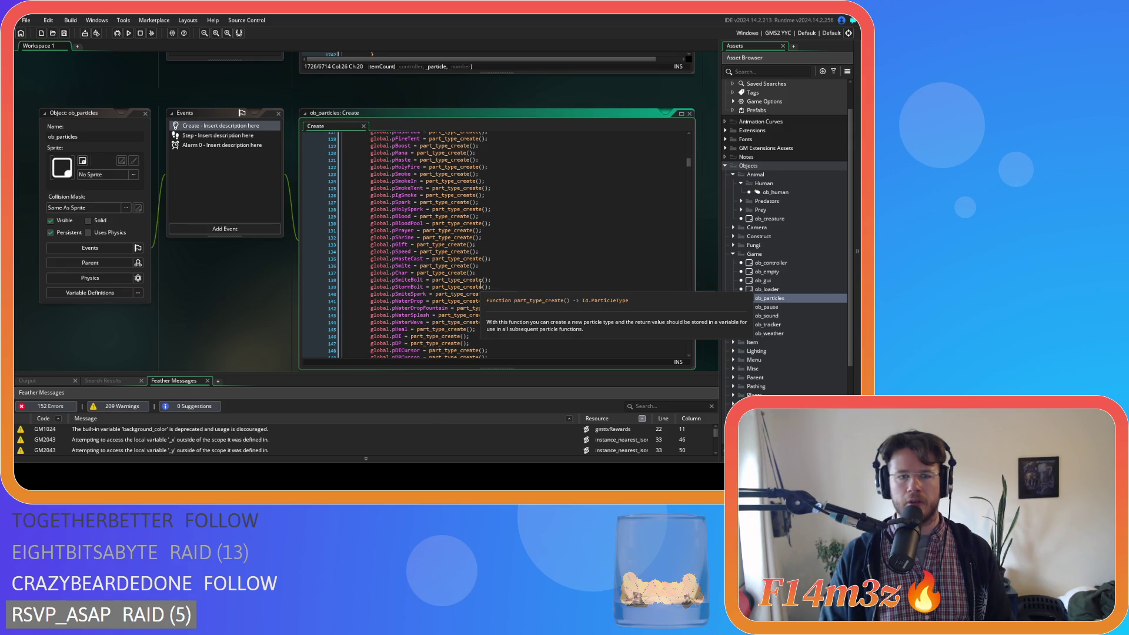
scroll(480, 285, down, 4)
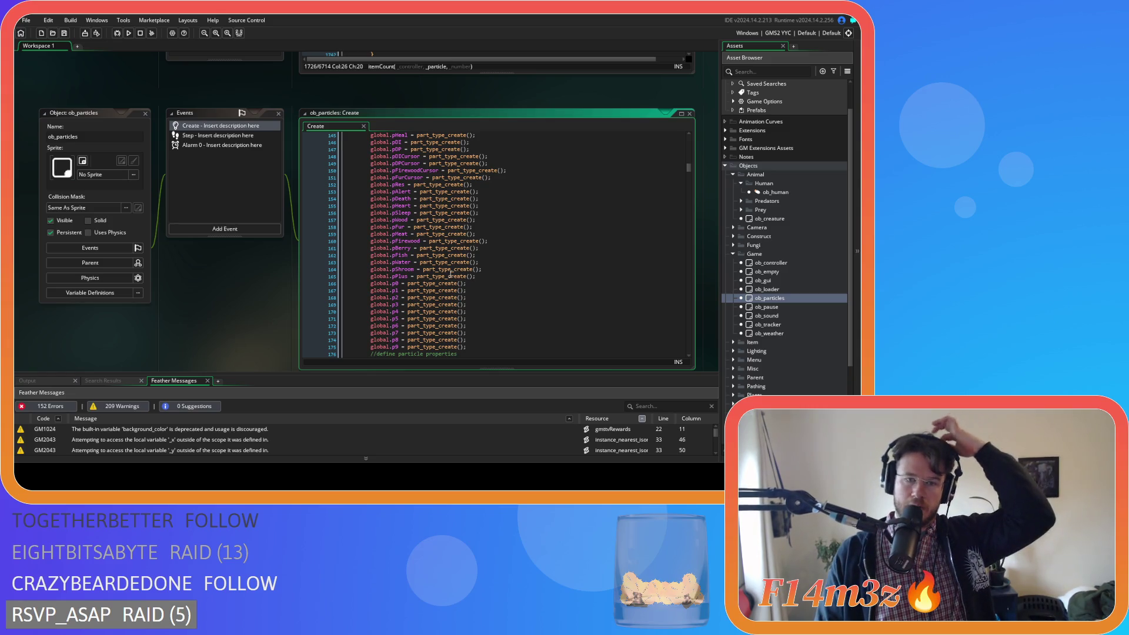
double_click(419, 242)
scroll(313, 180, up, 5)
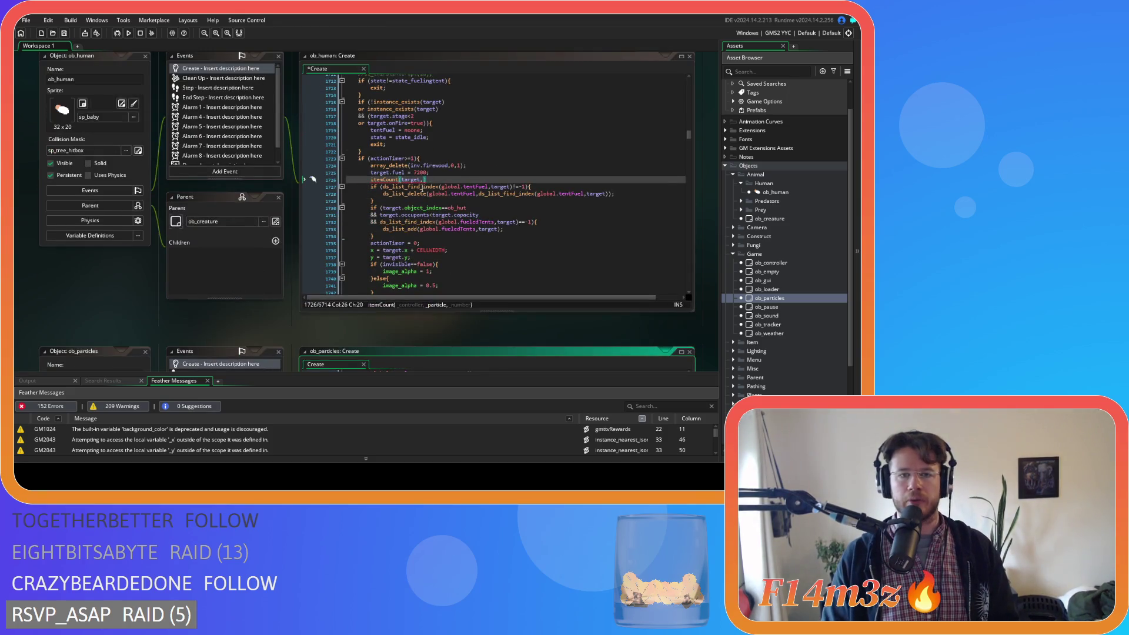
Complete the call as itemCount(target,pFirewood,1) by pasting pFirewood and adding 1.
text(pFirewood)
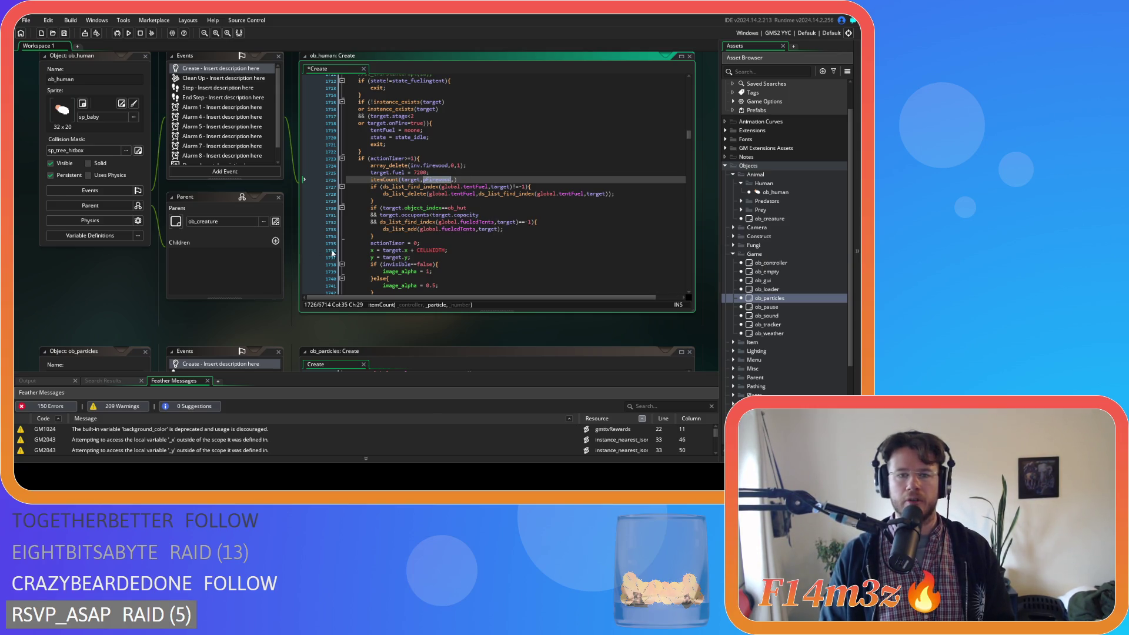
click(491, 187)
click(454, 179)
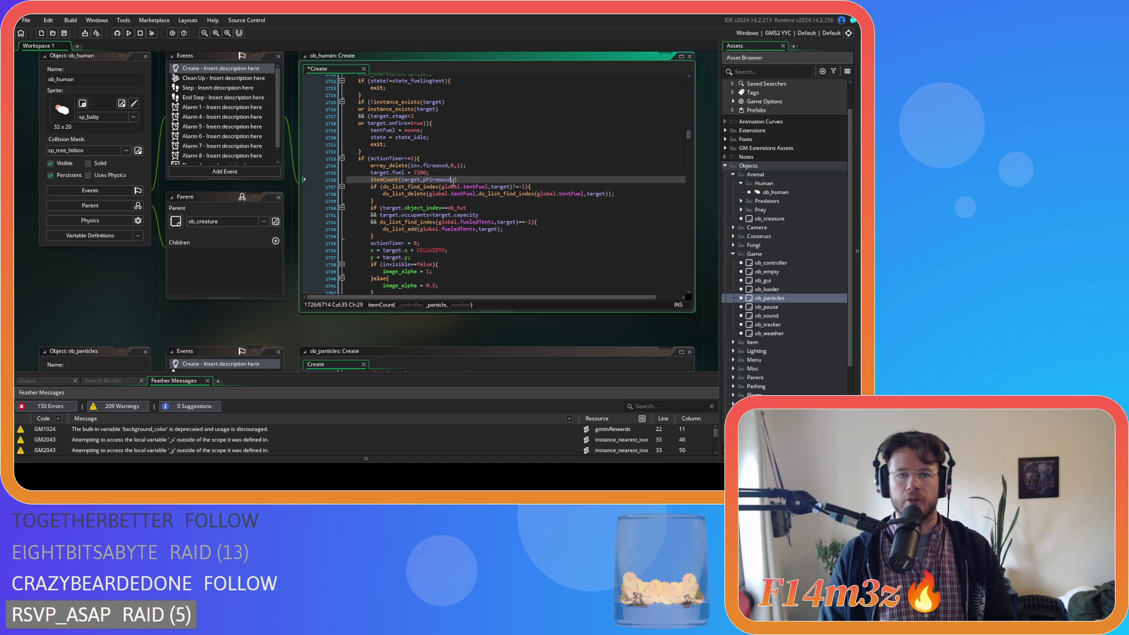
text(1)
key(Right)
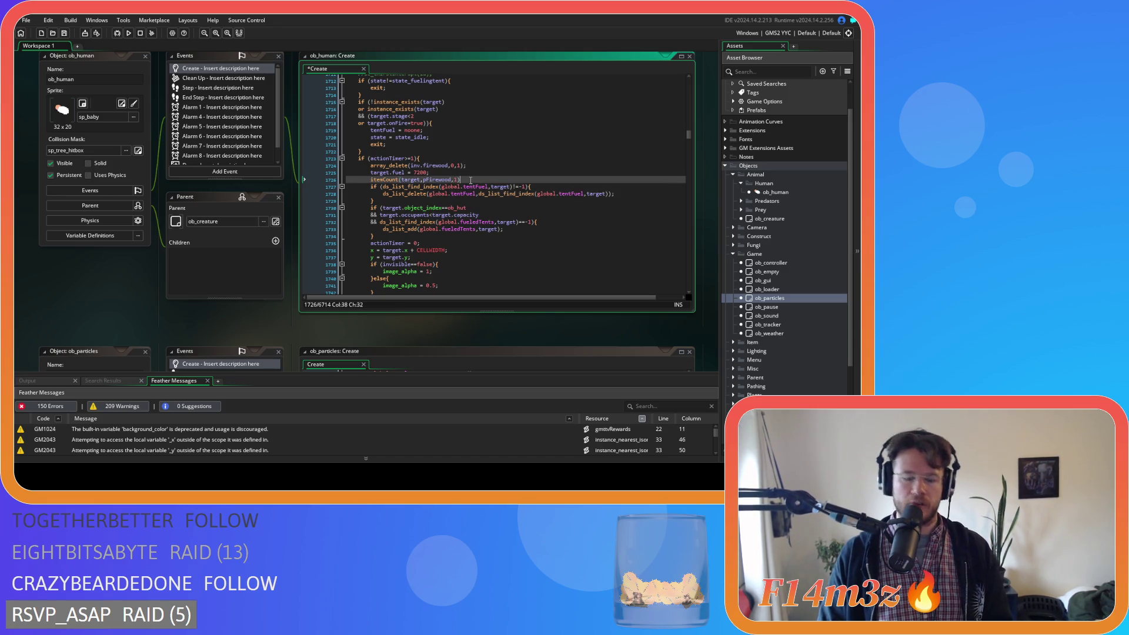
Search the whole project for every use of itemCount.
click(386, 179)
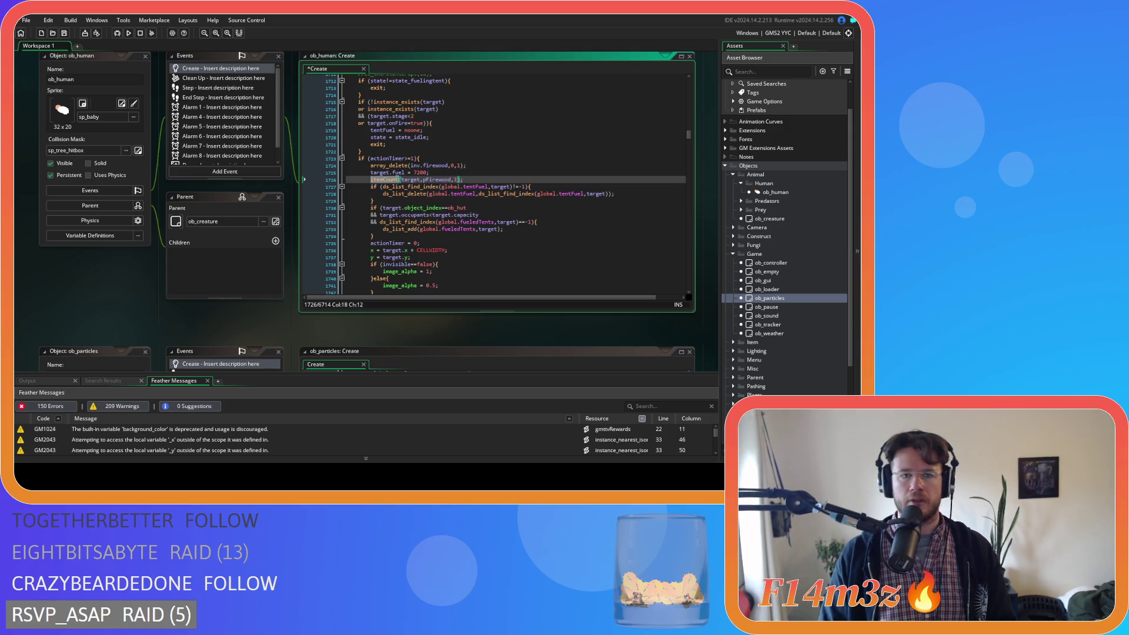
key(ctrl+shift+f)
click(241, 122)
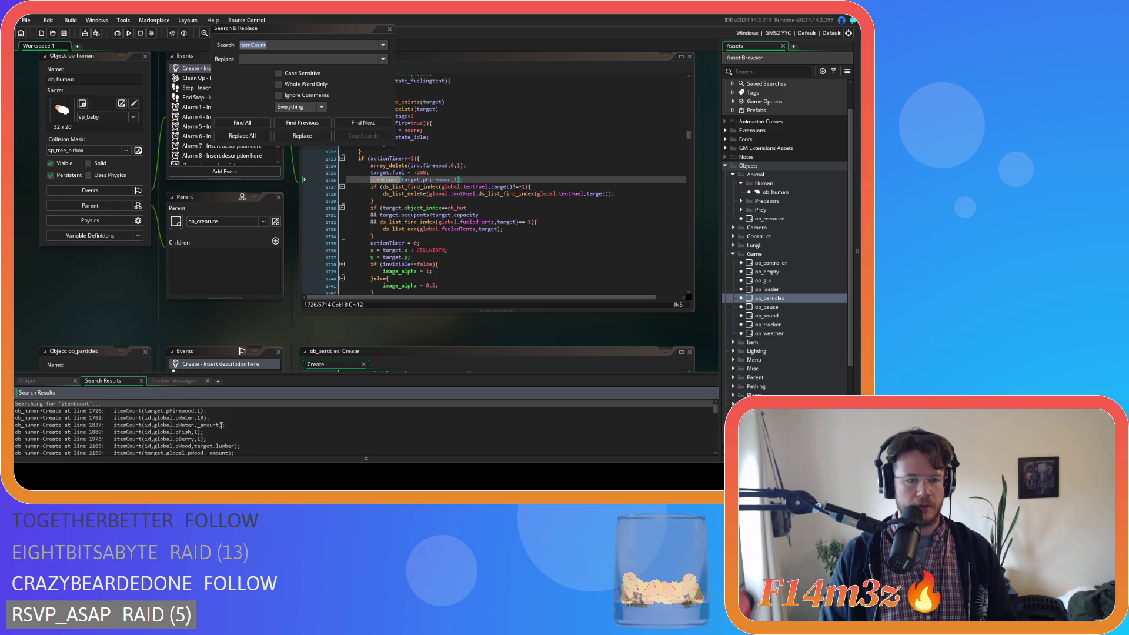
Review the itemCount search results, then dismiss the project search.
scroll(221, 425, down, 1)
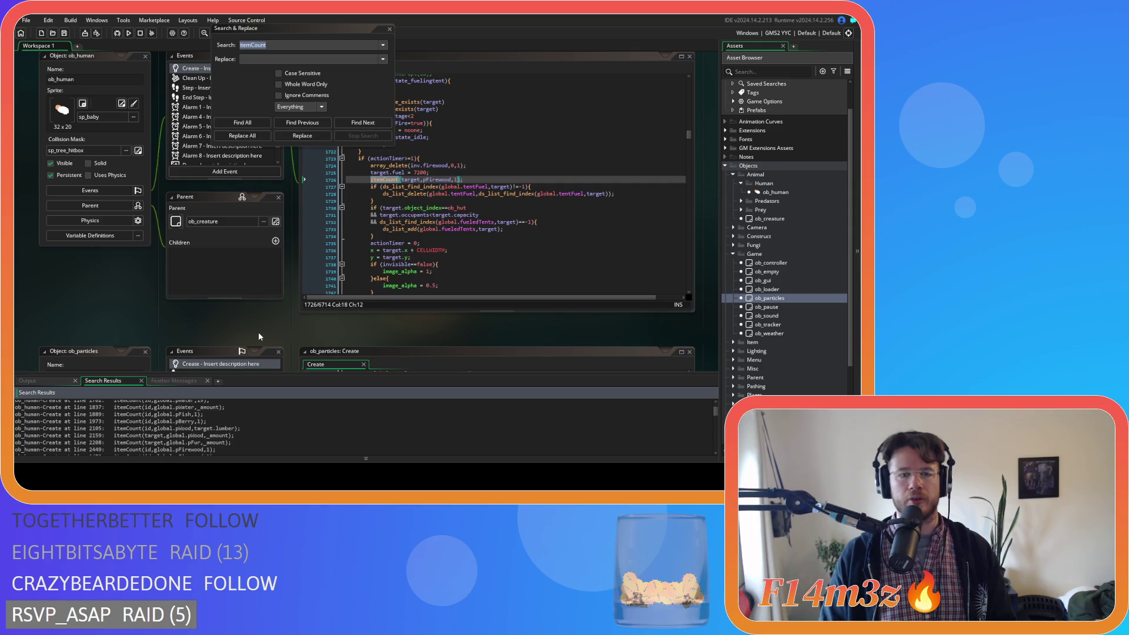
scroll(259, 336, down, 3)
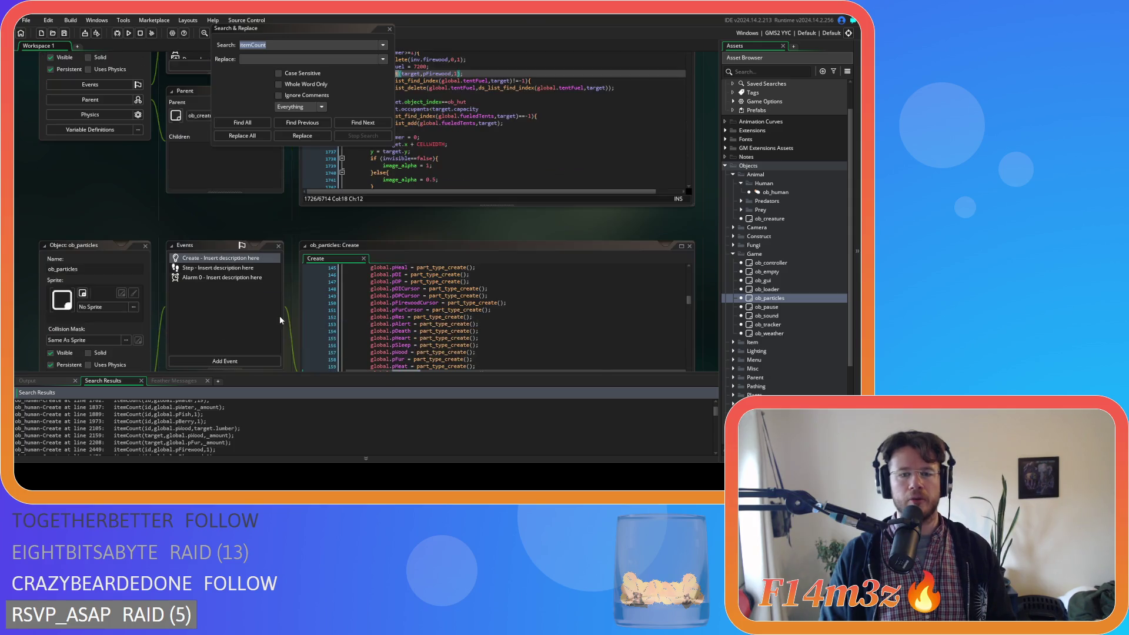
click(390, 28)
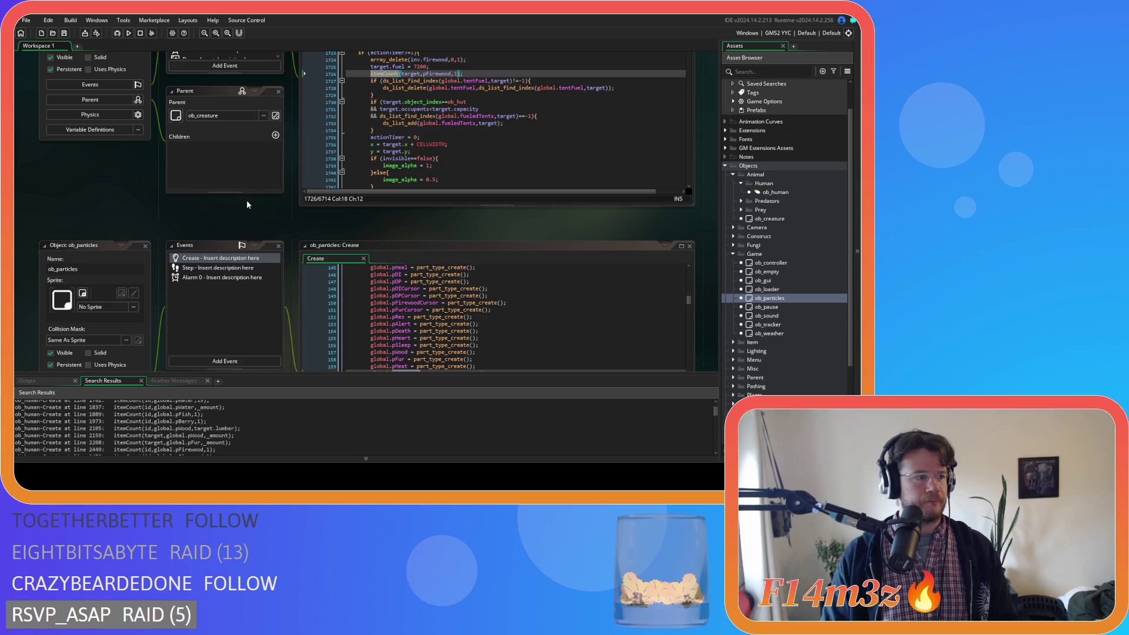
Prefix pFirewood with global. so line 1726 reads itemCount(target,global.pFirewood,1).
scroll(243, 207, up, 2)
click(422, 127)
text(global.)
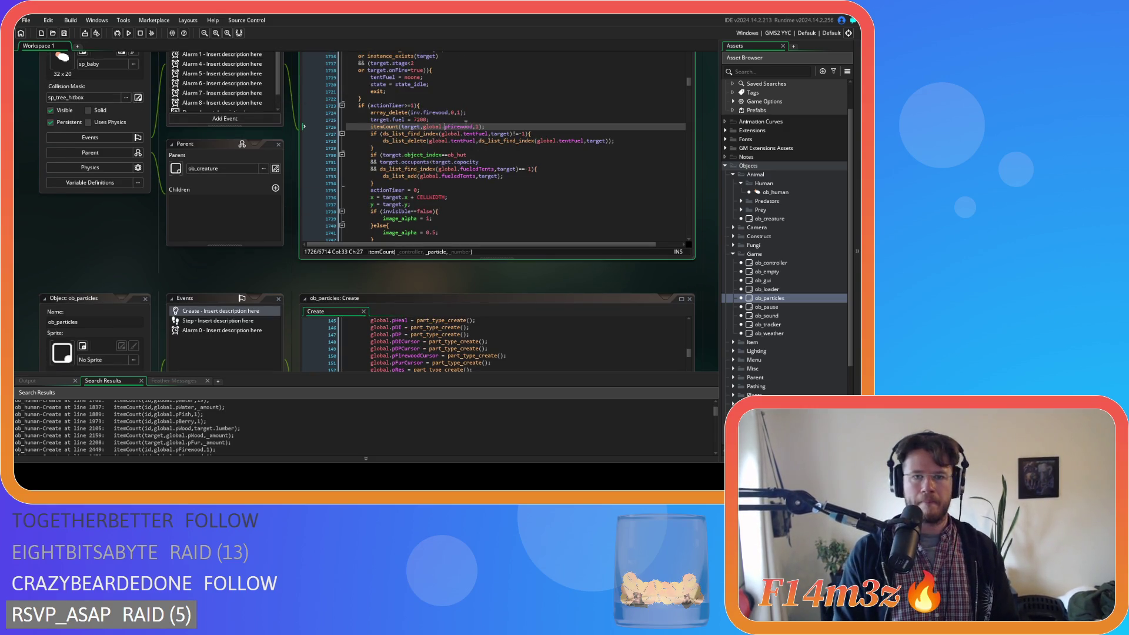
key(End)
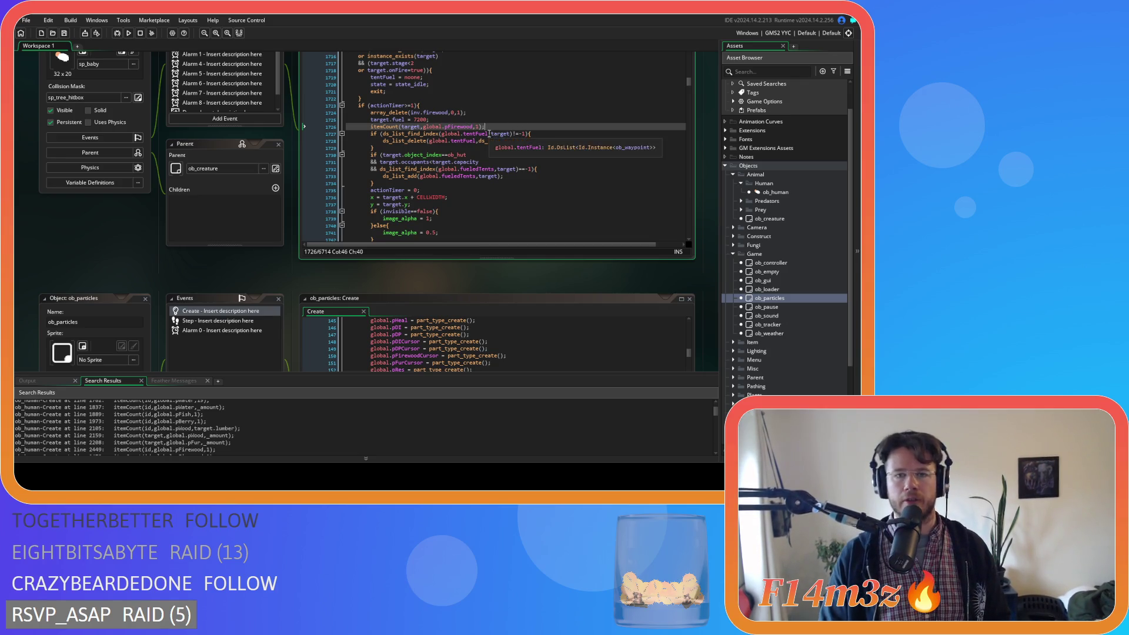
click(493, 99)
click(493, 121)
click(504, 125)
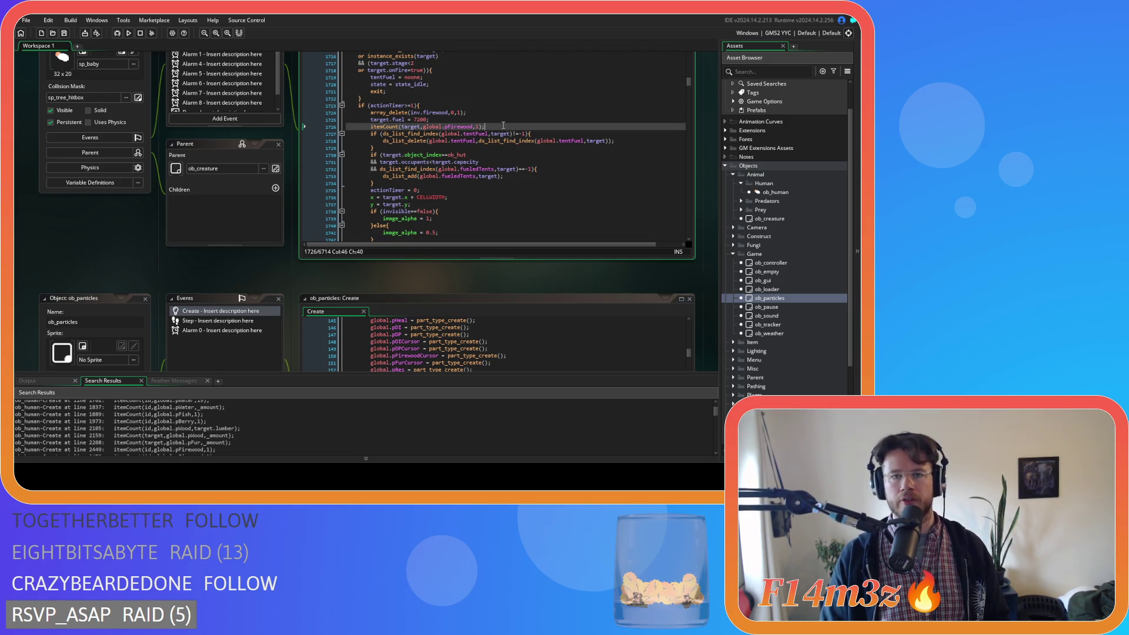
click(476, 162)
click(476, 120)
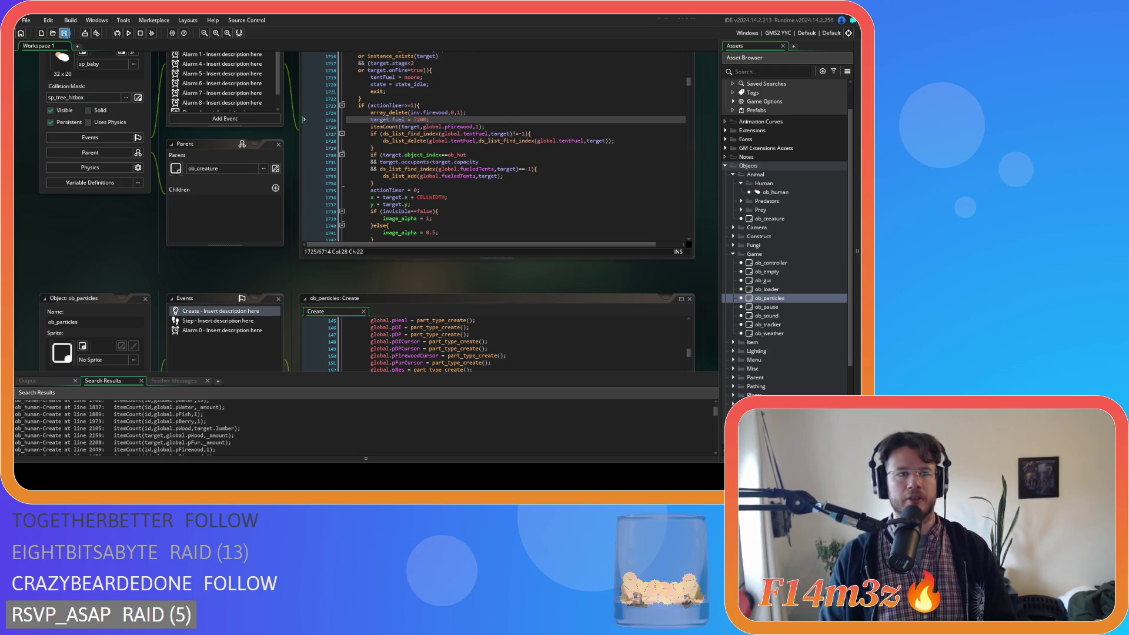
Fit all open windows into the workspace, then close every workspace window.
right_click(70, 218)
mouse_move(94, 231)
click(117, 252)
right_click(105, 208)
mouse_move(126, 222)
click(156, 251)
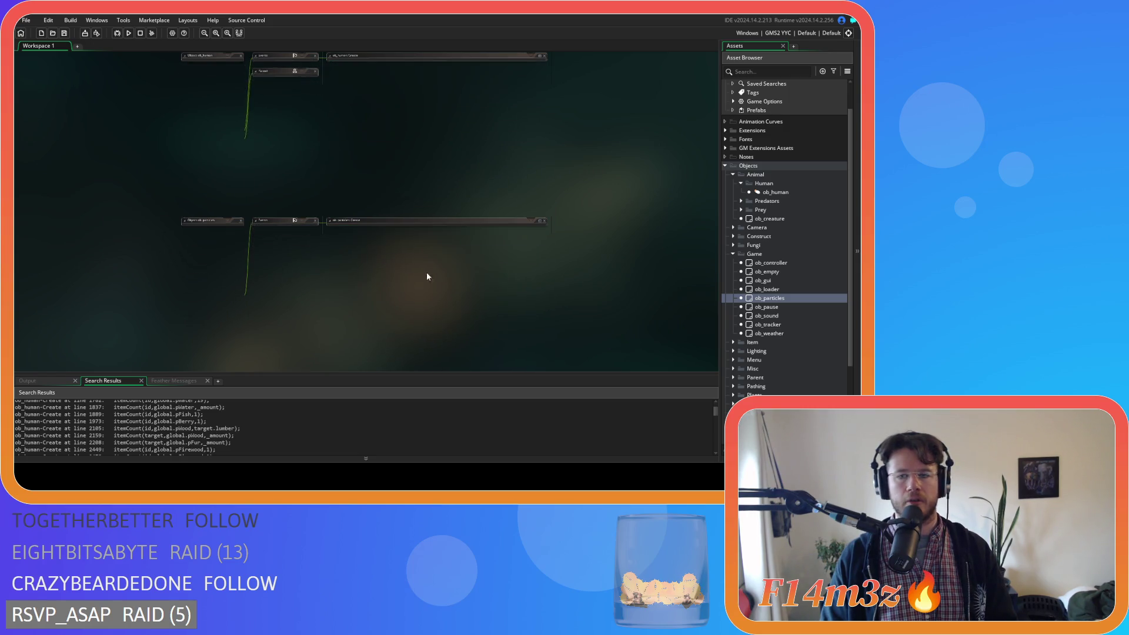
Collapse the Game, Human, Animal and Objects folders in the Asset Browser.
click(733, 253)
click(741, 184)
click(732, 174)
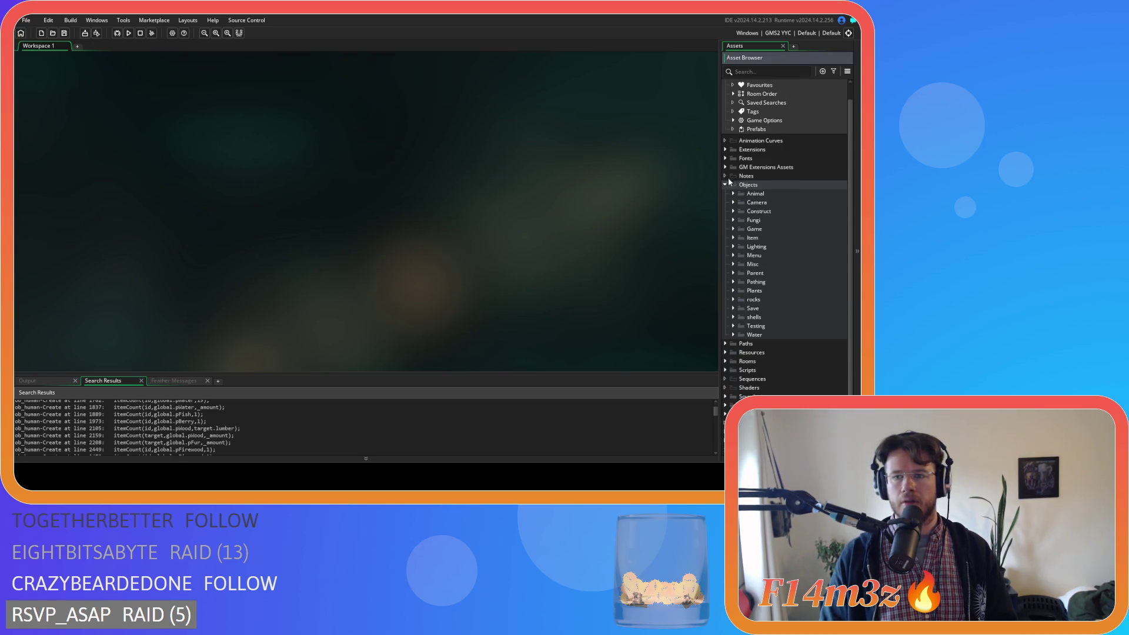
click(725, 185)
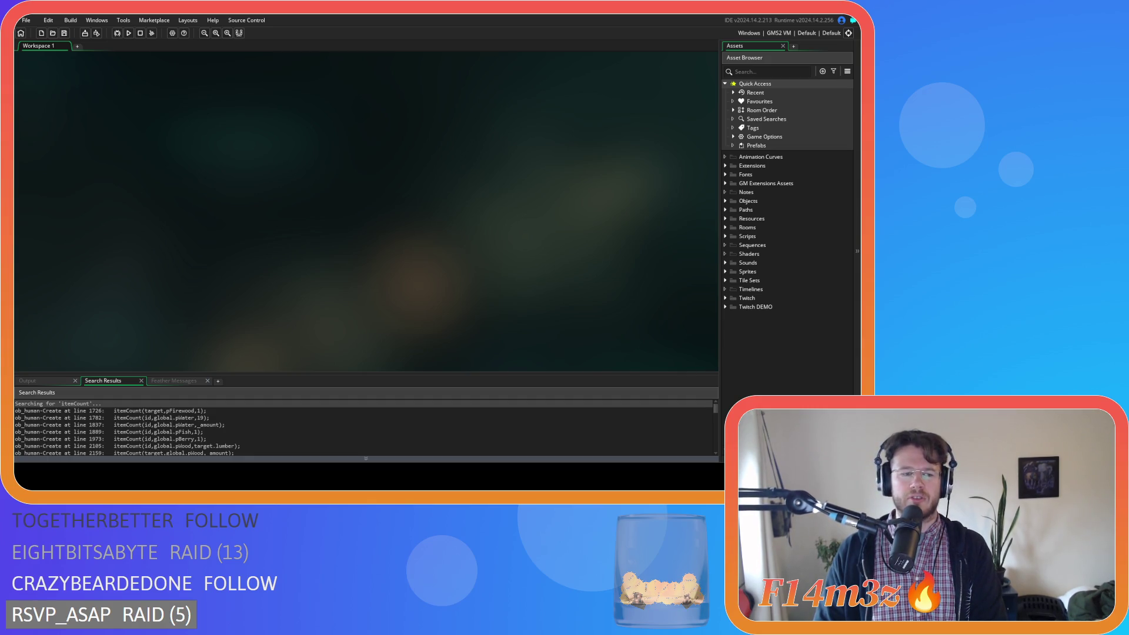
Expand Objects > Animal > Human and open ob_human's Create code.
click(725, 200)
click(733, 210)
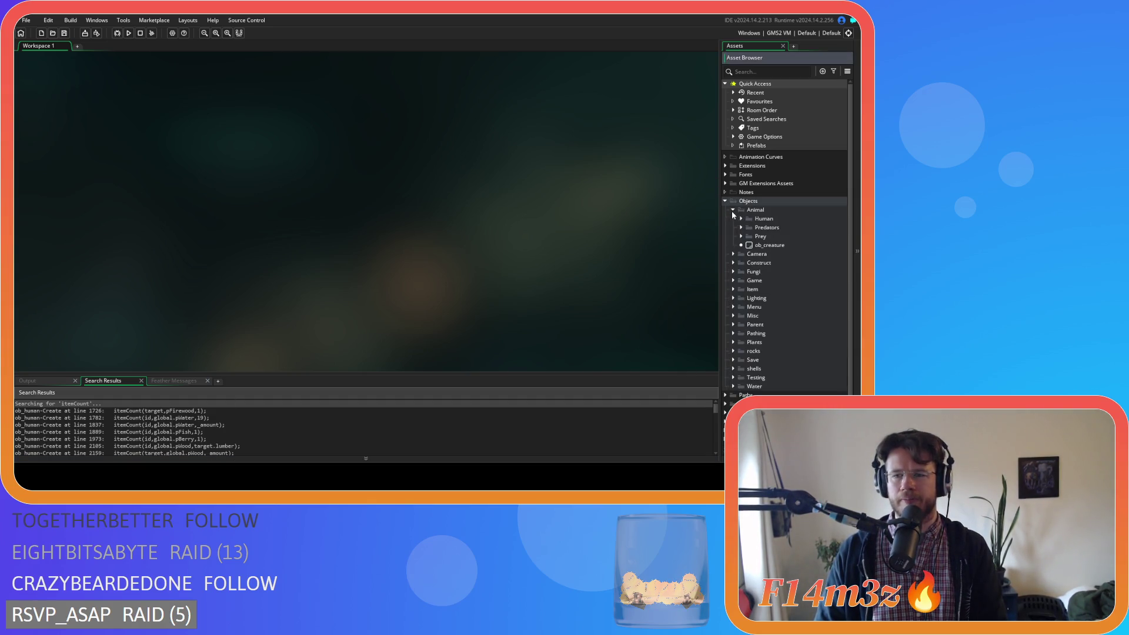
double_click(751, 219)
click(759, 229)
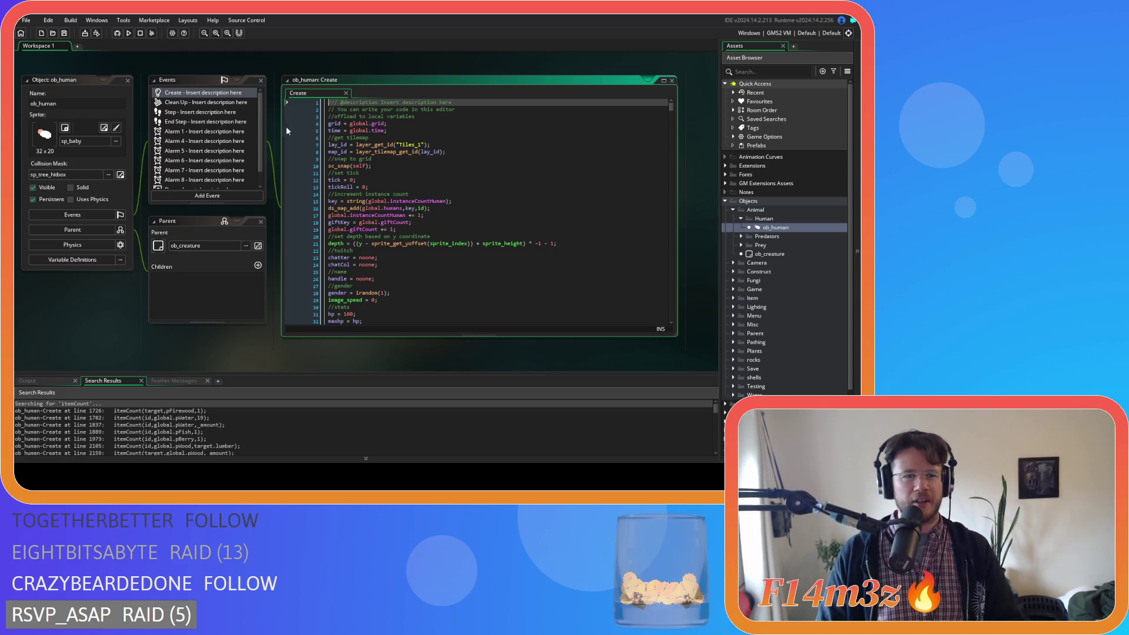
click(411, 180)
key(ctrl+f)
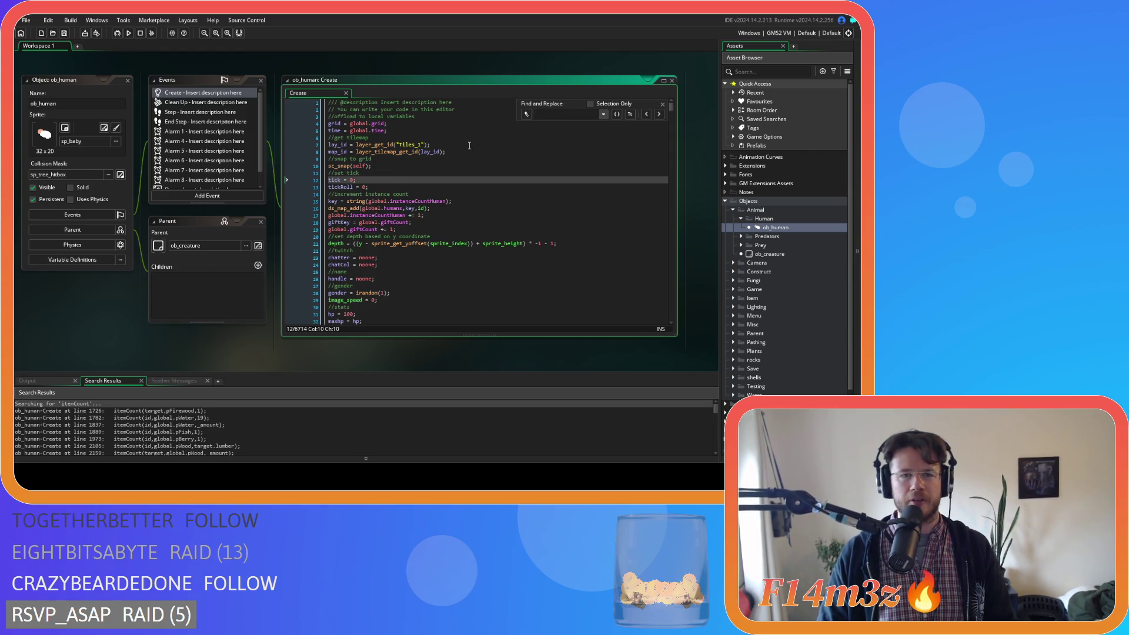
click(663, 104)
Open ob_human's Step event and search its code for nearestFish.
double_click(182, 112)
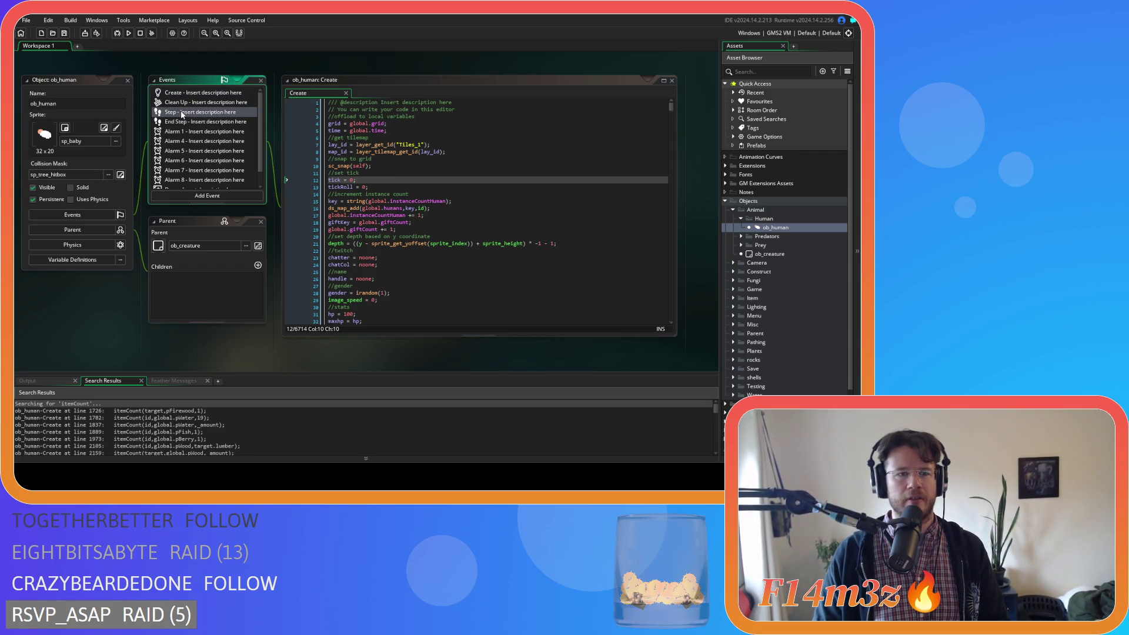
click(463, 208)
key(ctrl+f)
key(Down)
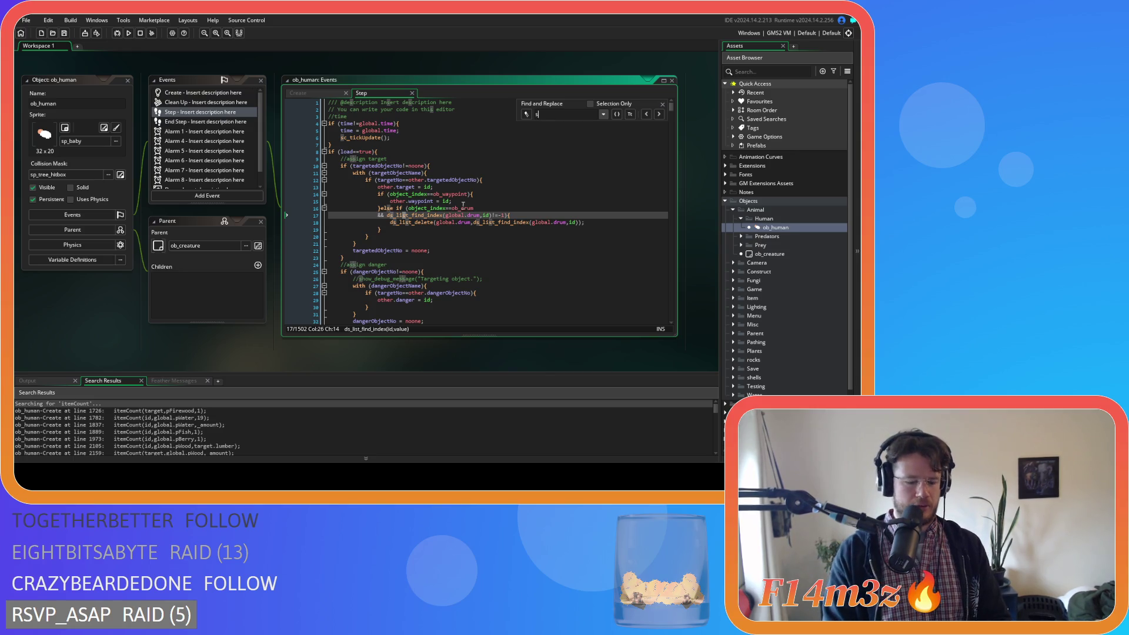
text(nearestFish)
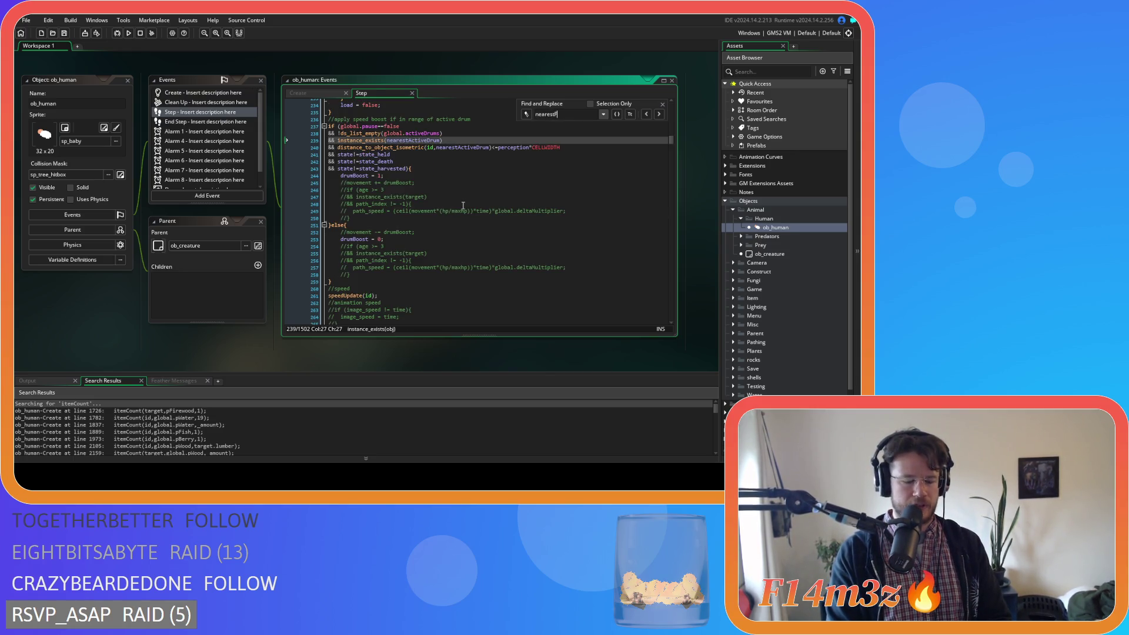
key(BackSpace)
key(BackSpace)
key(BackSpace)
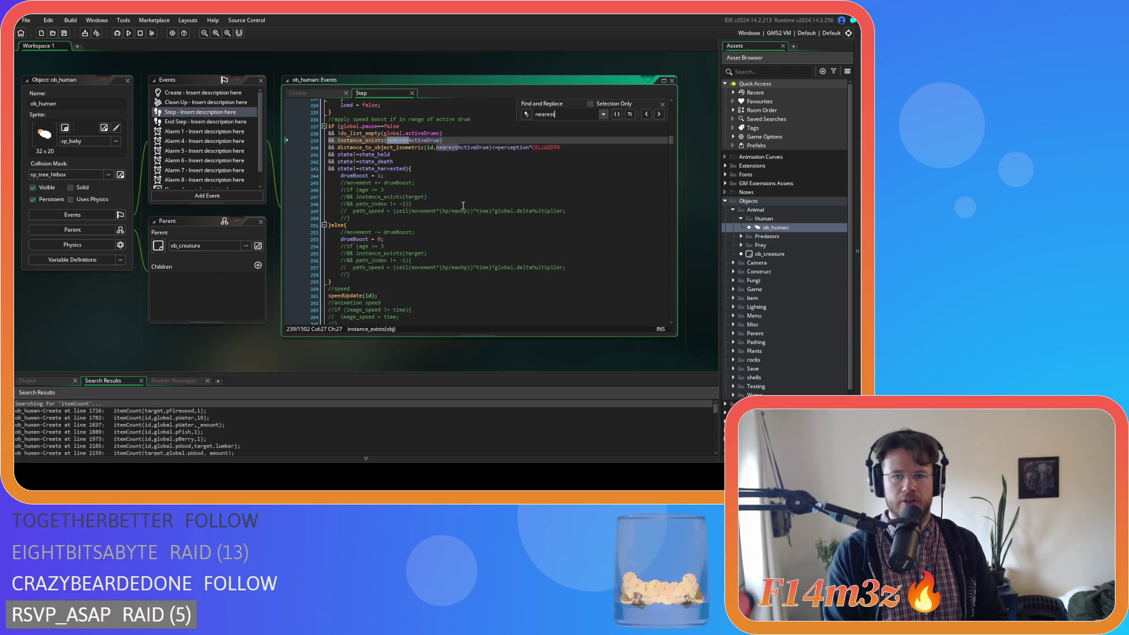
text(Fish)
key(ctrl+a)
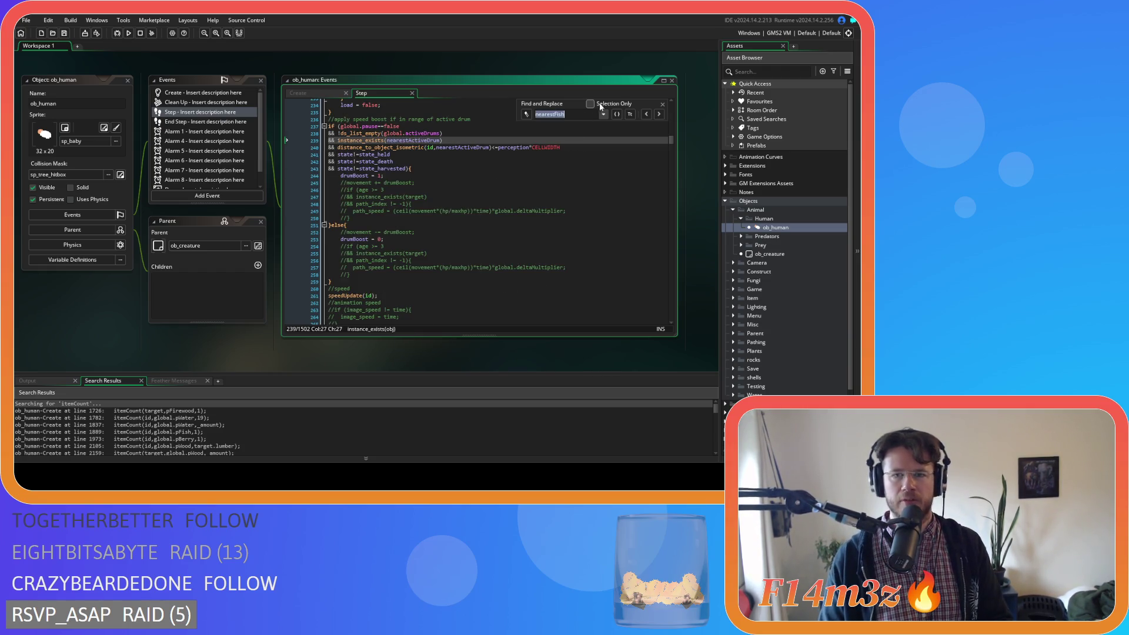
click(663, 104)
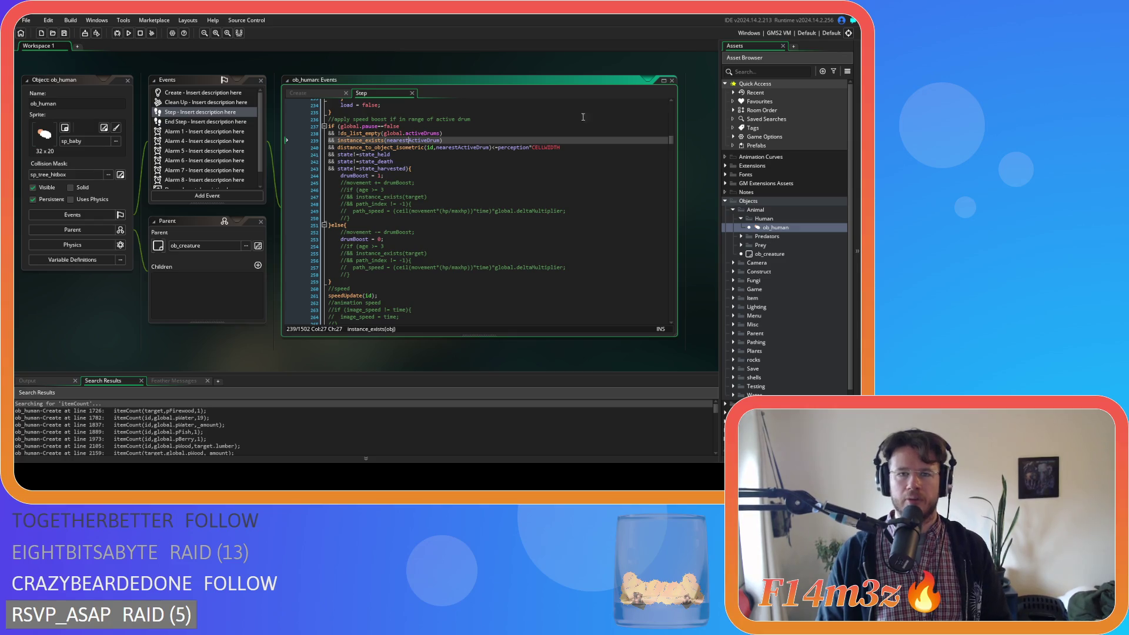
Return to ob_human's Create code and collapse the Human and Animal object folders.
click(298, 93)
click(412, 123)
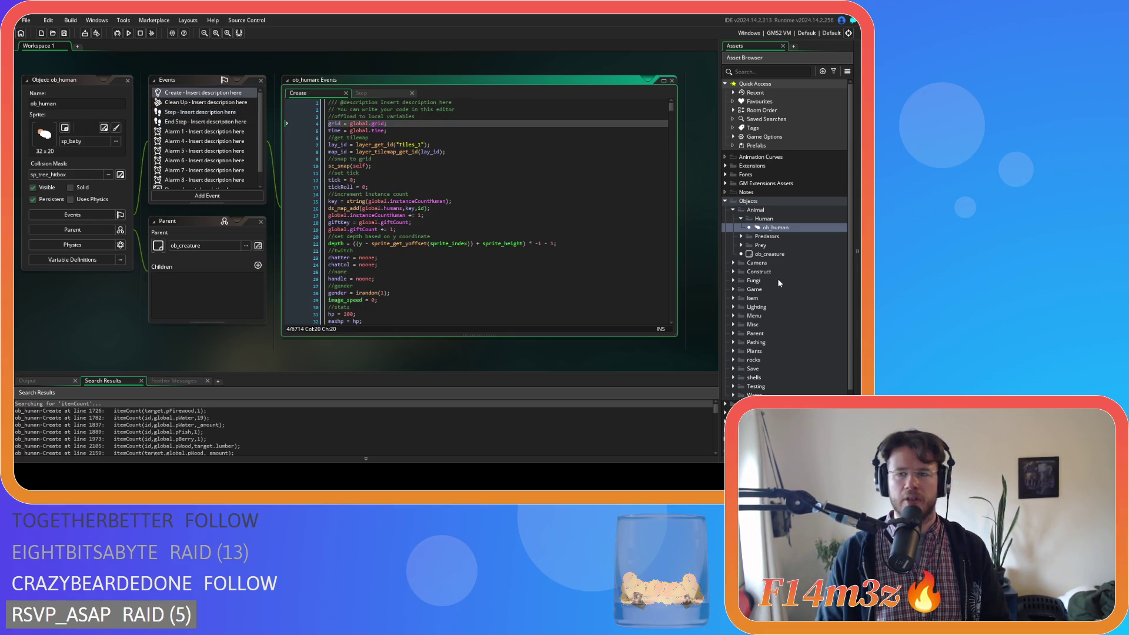
scroll(799, 332, down, 3)
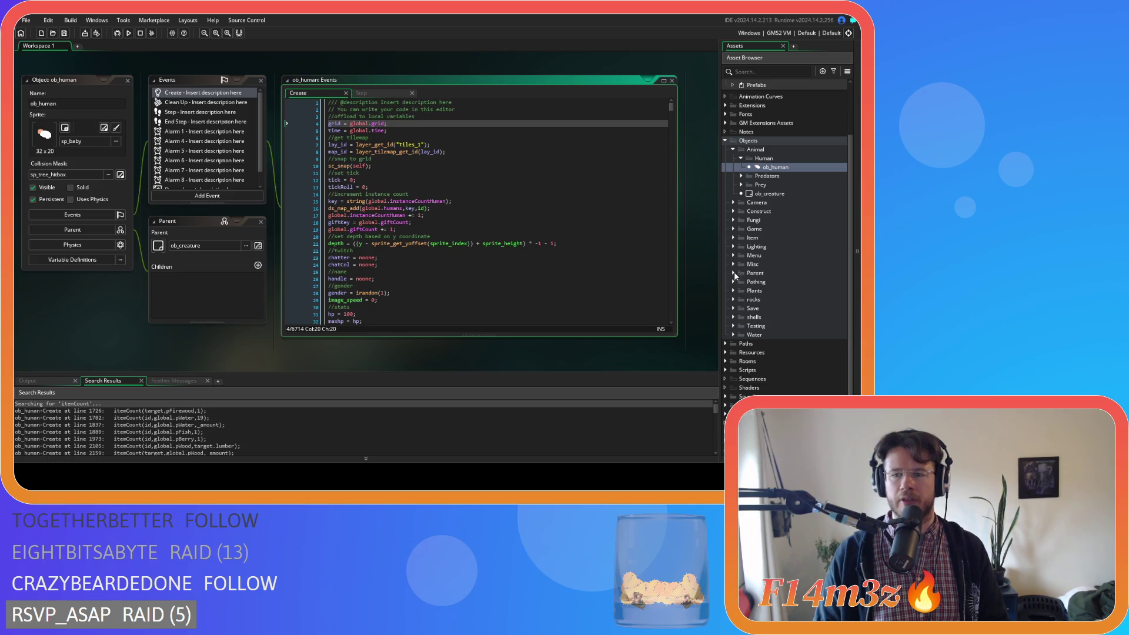
click(741, 166)
click(740, 159)
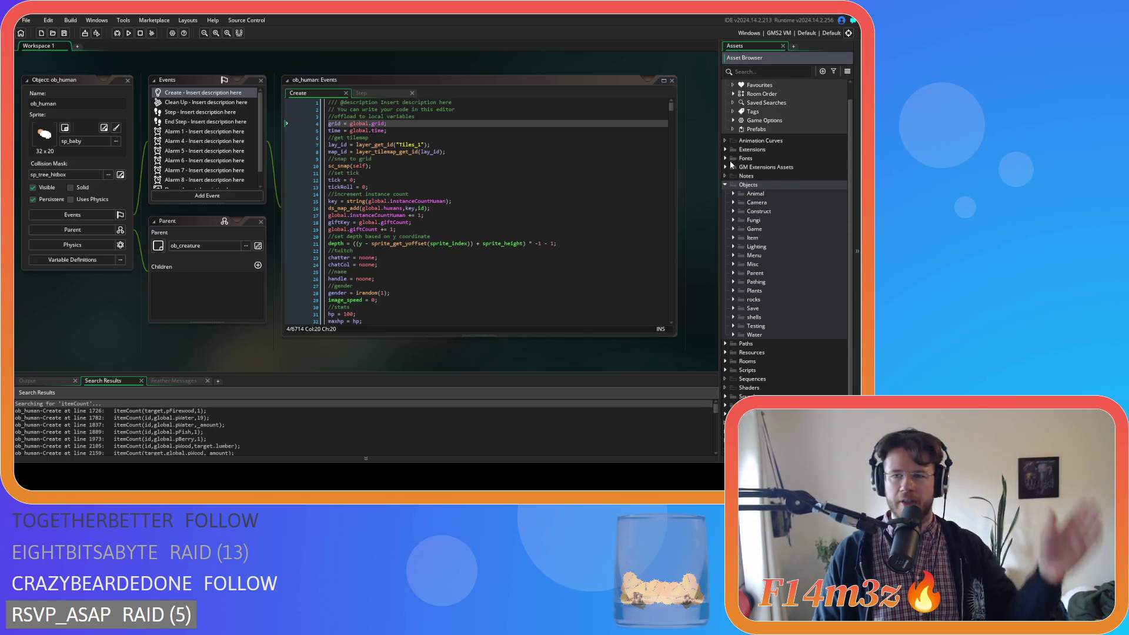
click(734, 212)
click(734, 212)
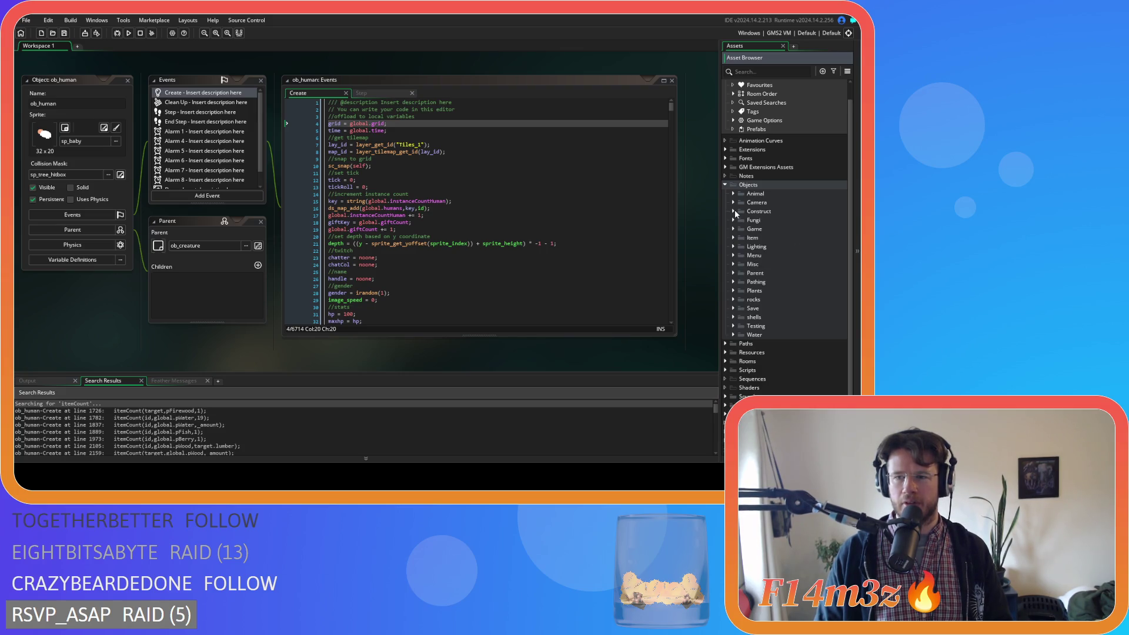
Expand Scripts > Conditions and open sc_stateConditions with focus in its code.
click(727, 370)
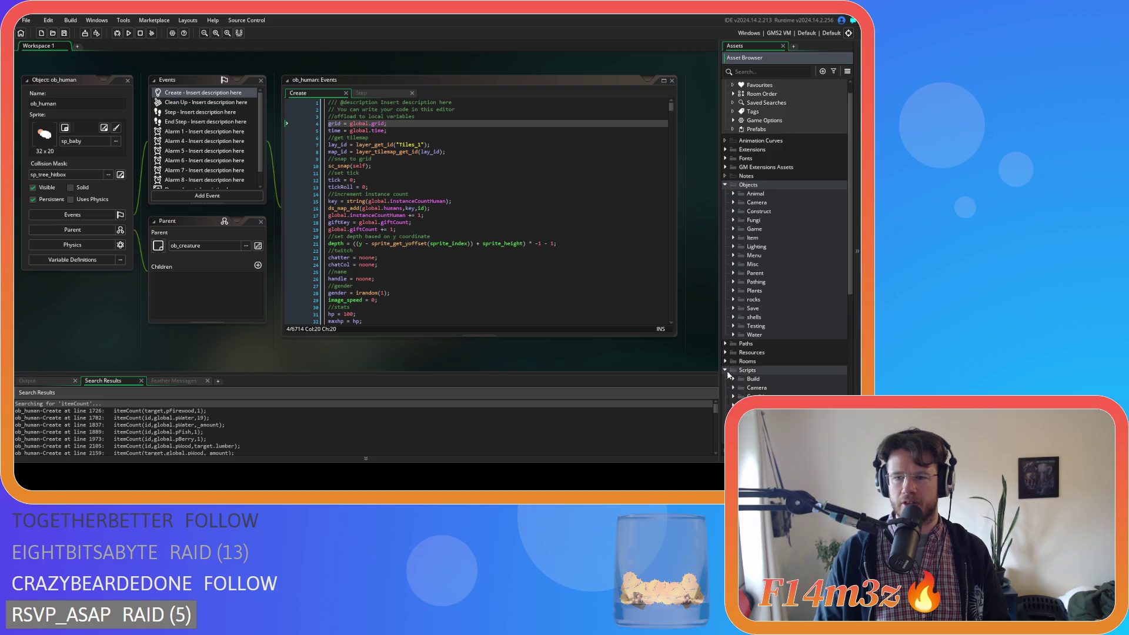
scroll(757, 334, down, 3)
click(734, 333)
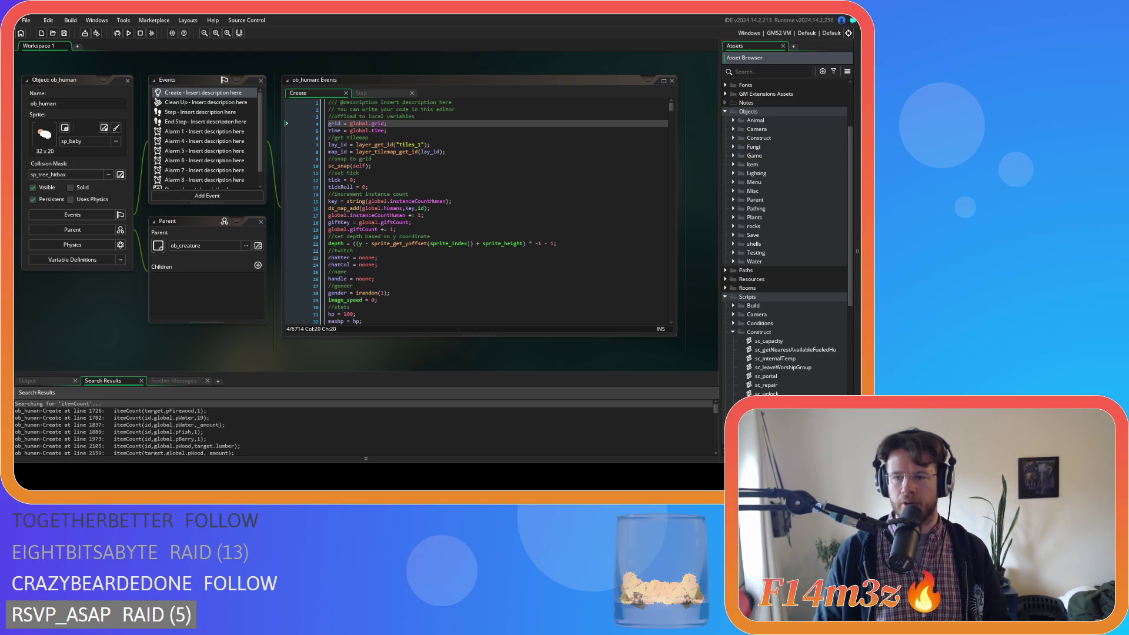
click(732, 334)
click(733, 324)
click(778, 376)
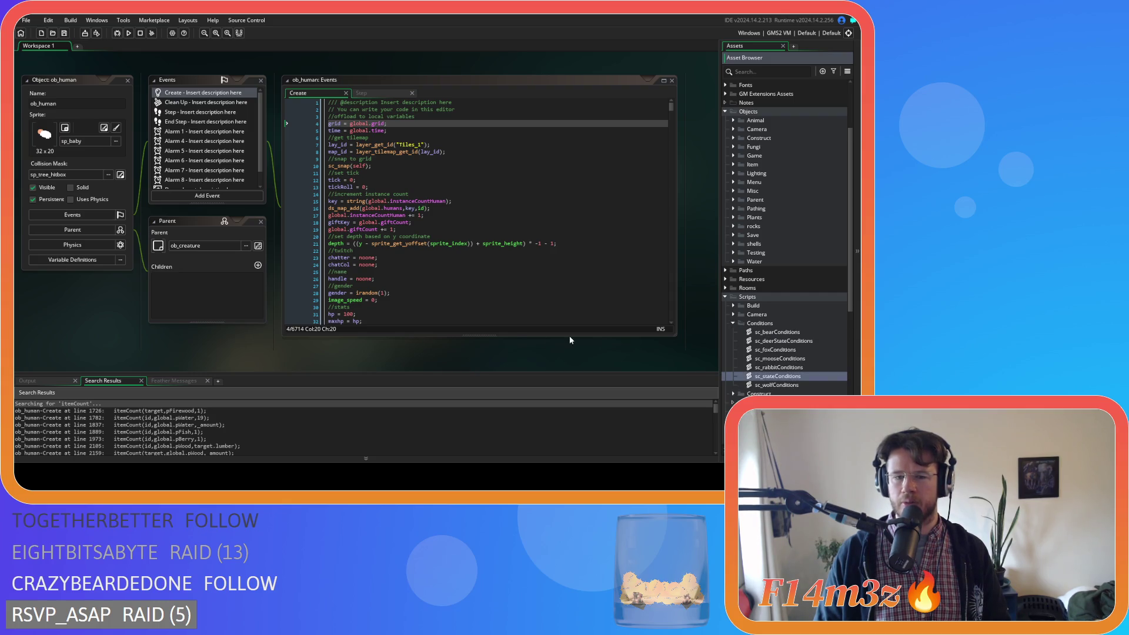
click(247, 195)
key(ctrl+f)
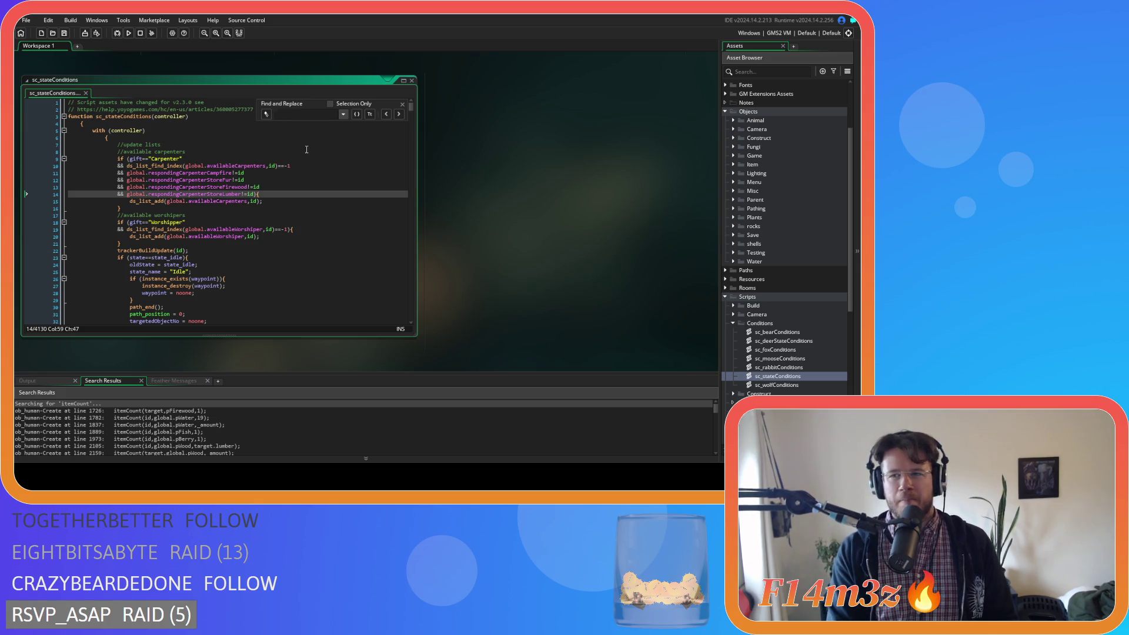
text(n)
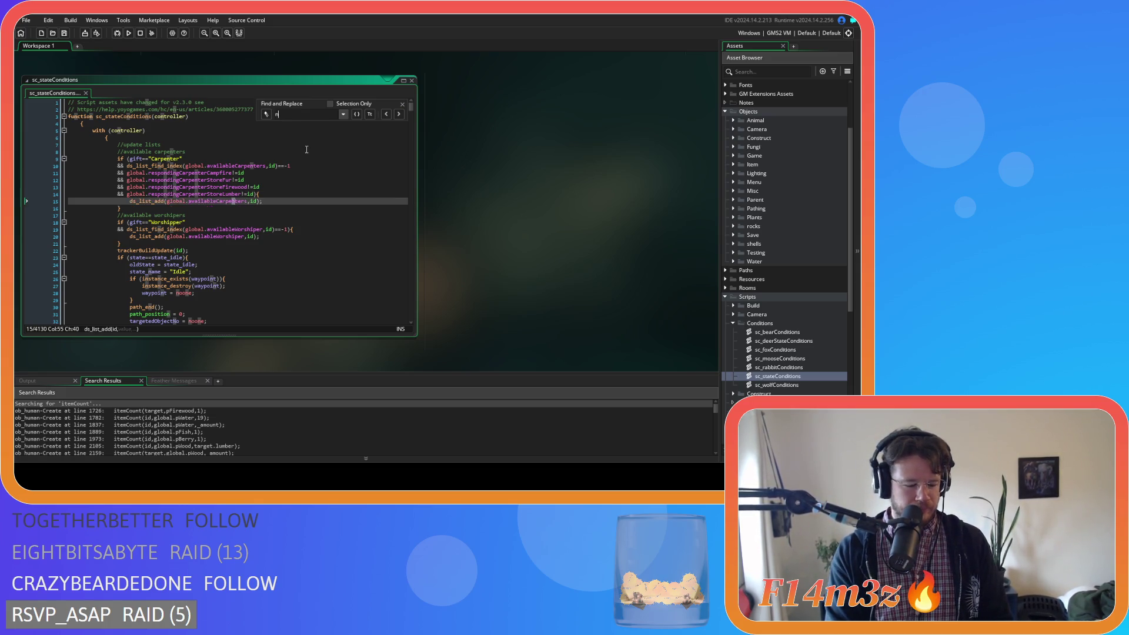
text(earestFish)
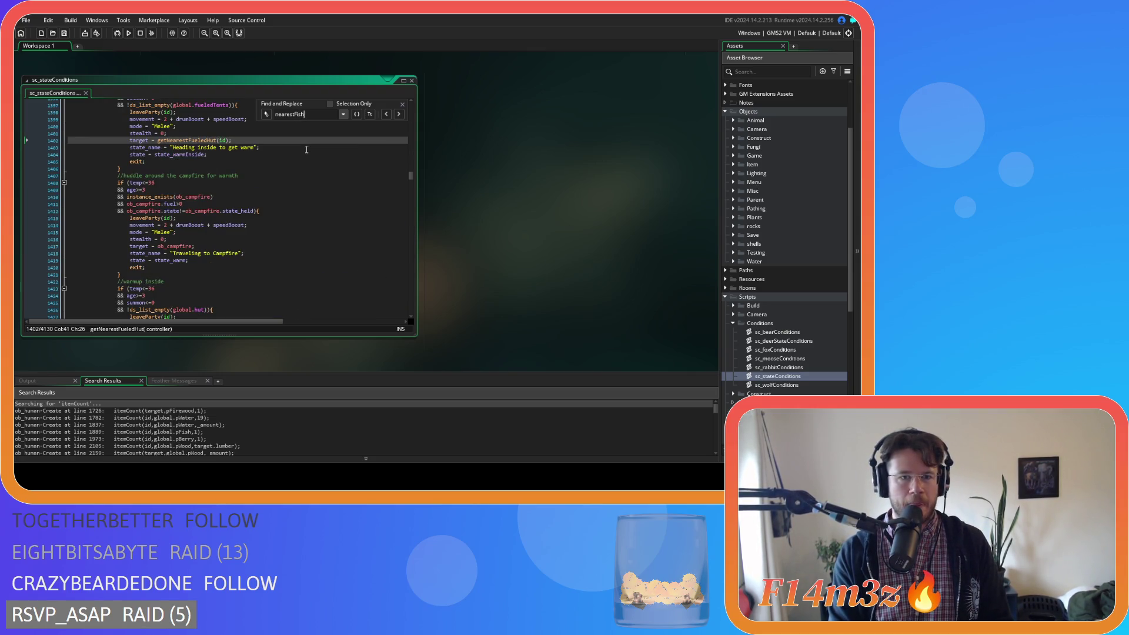
key(ctrl+a)
text(state_)
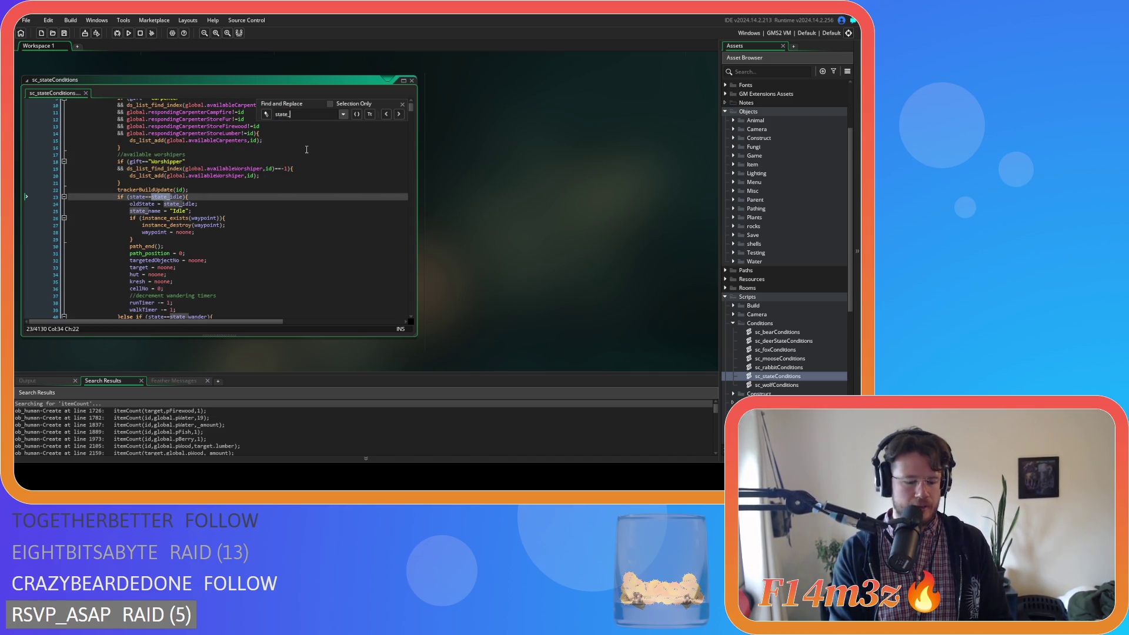
text(fish)
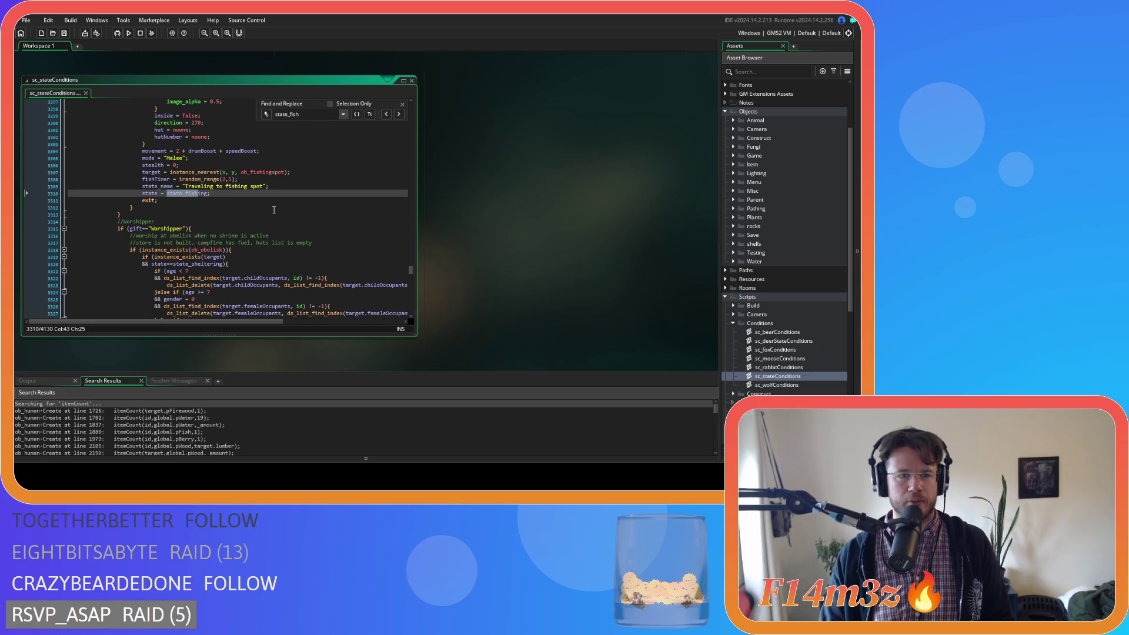
click(403, 104)
click(302, 174)
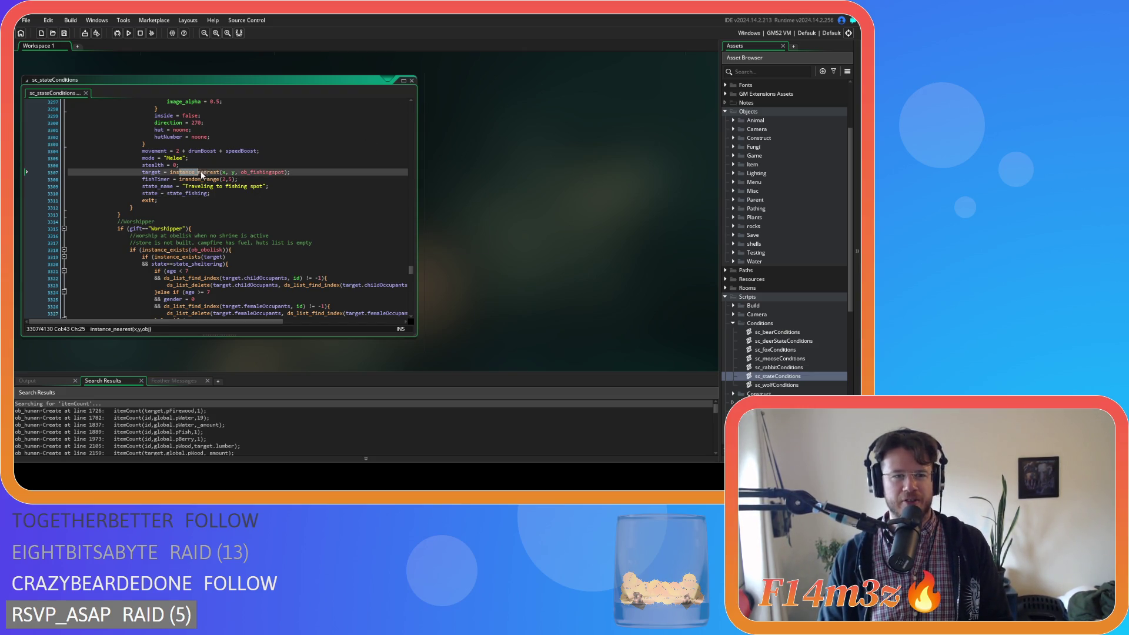
click(296, 189)
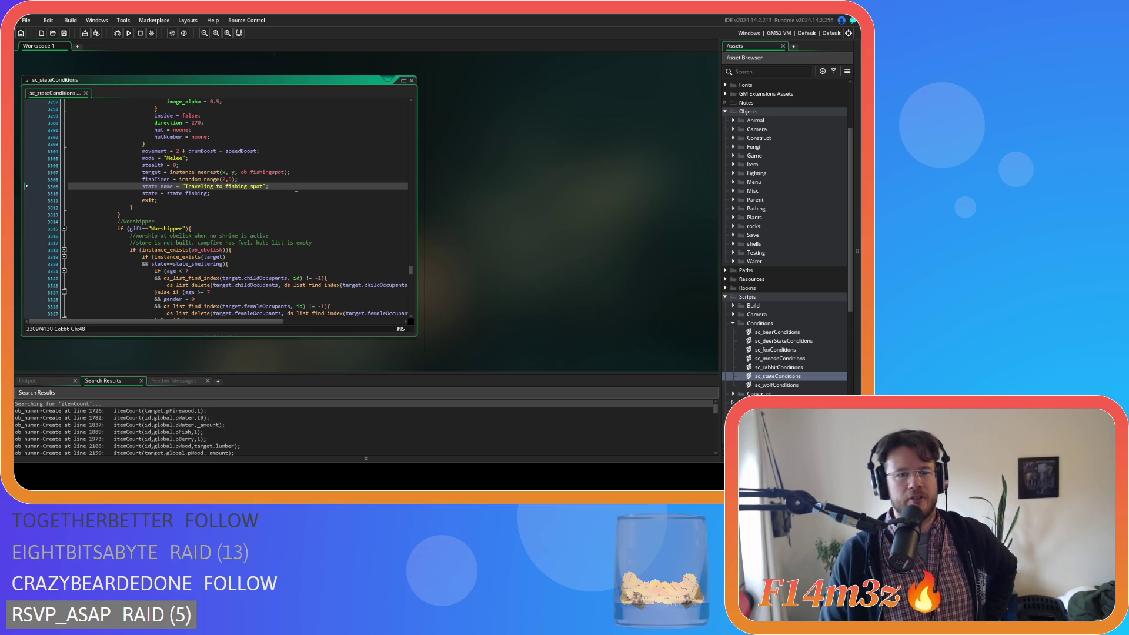
click(299, 172)
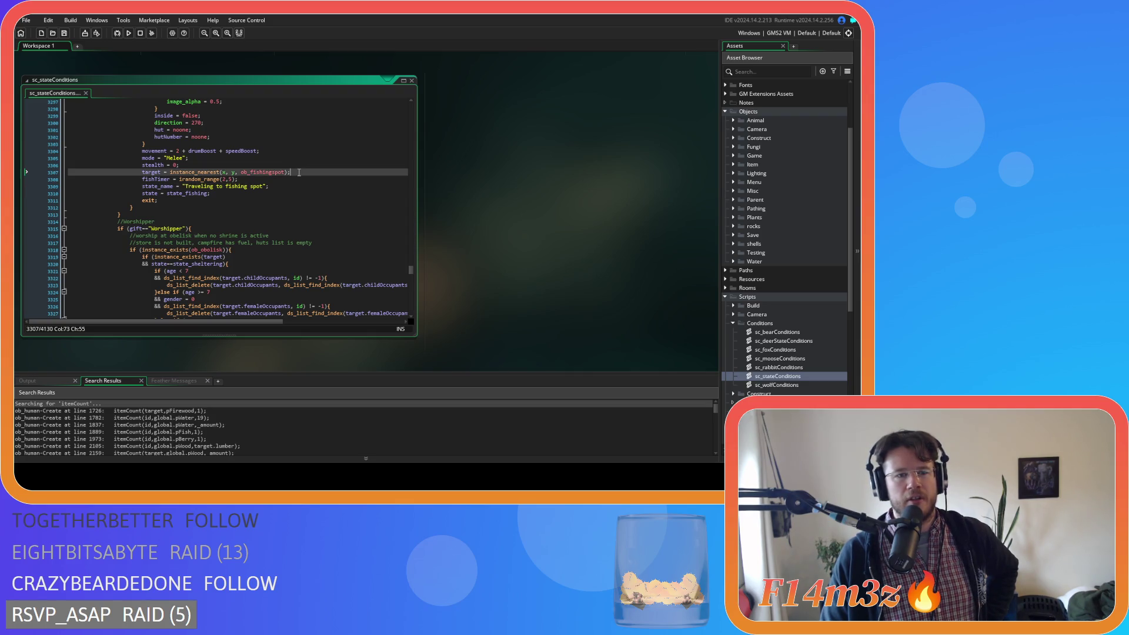
shift+click(167, 172)
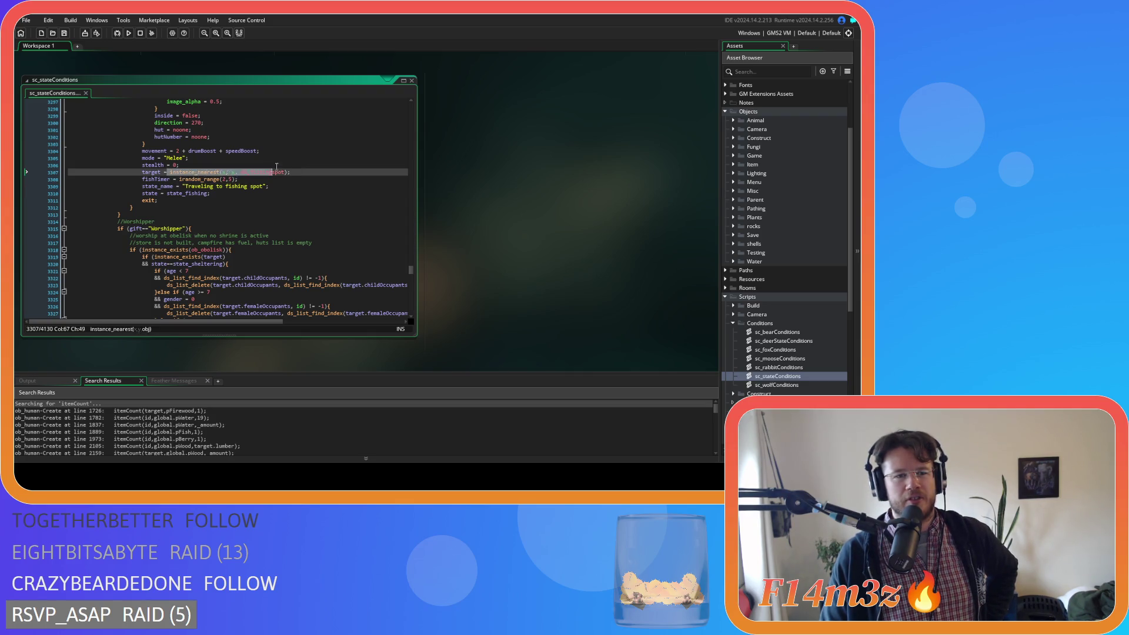
shift+click(173, 174)
drag(173, 173, 305, 174)
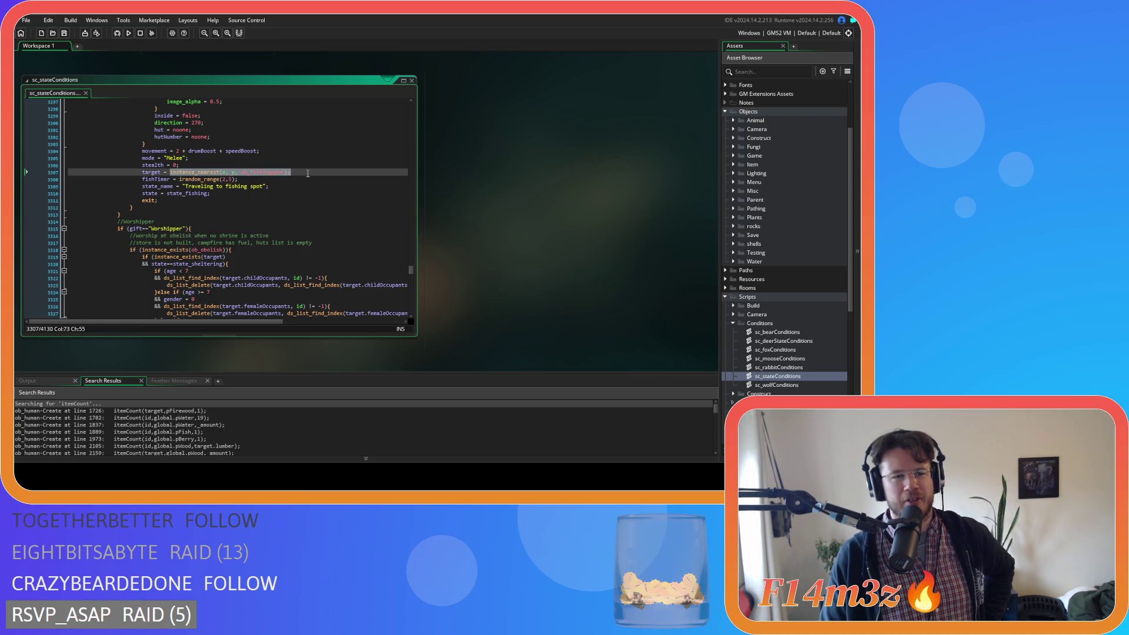
shift+click(173, 173)
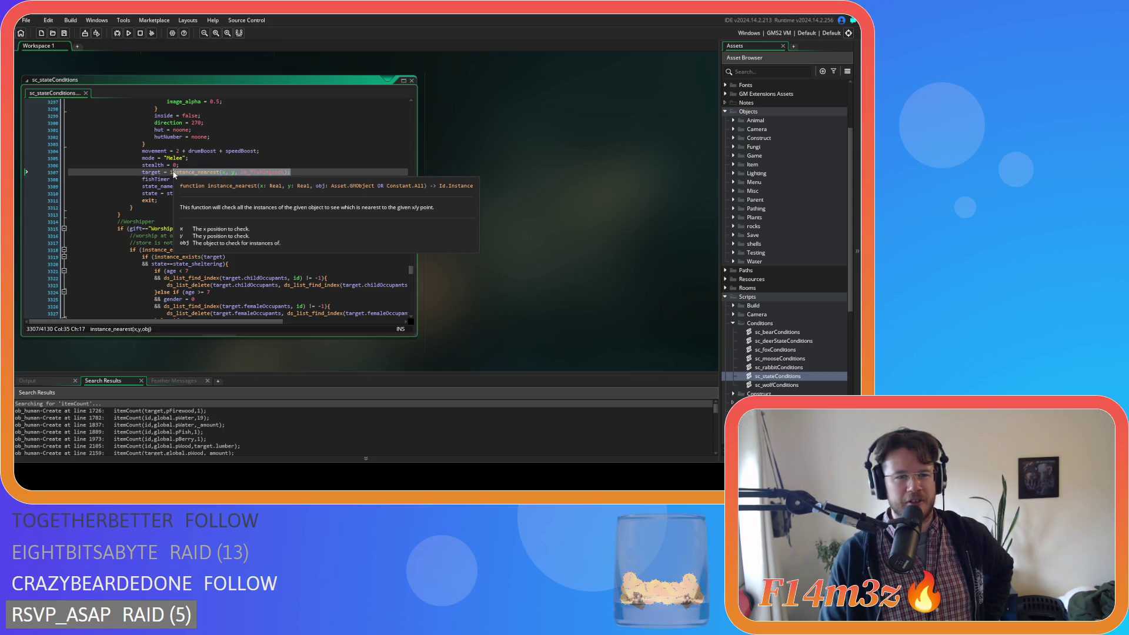
click(324, 173)
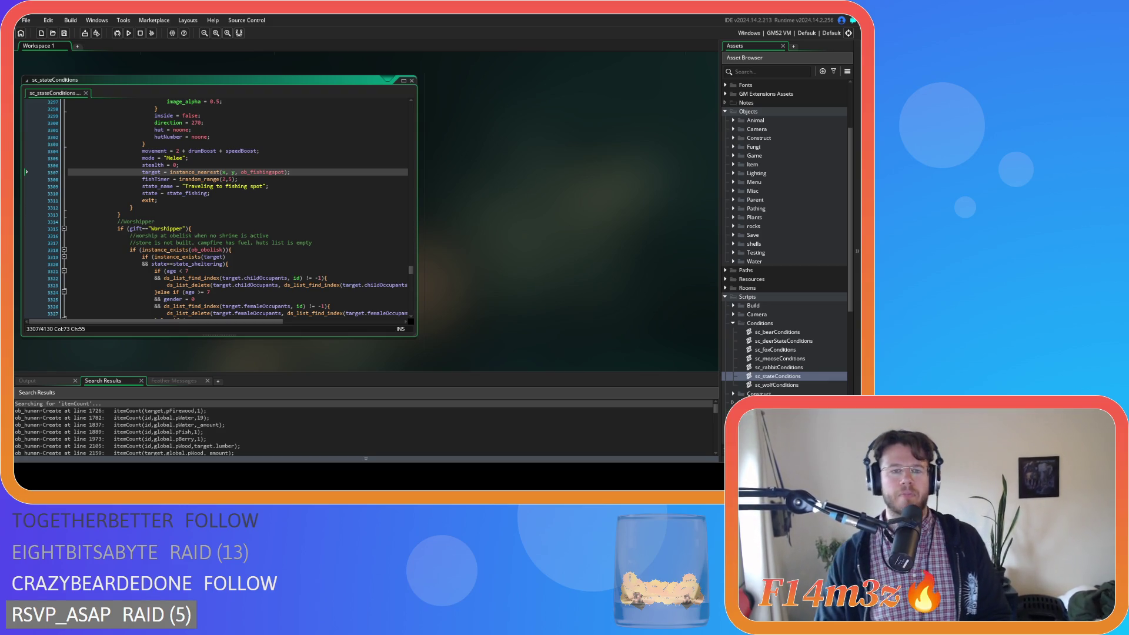
Place the caret on line 3313 at the end of the fisher block.
click(341, 277)
click(335, 207)
click(334, 214)
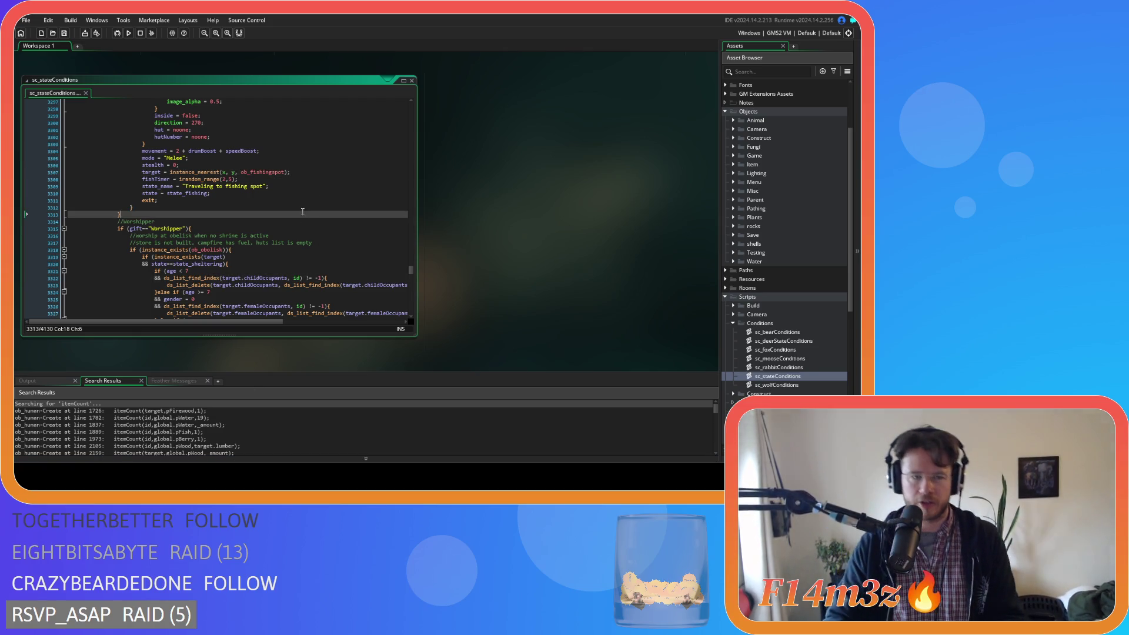
scroll(333, 206, up, 7)
Close the sc_stateConditions window and collapse the Scripts and Objects asset groups.
right_click(496, 202)
mouse_move(506, 210)
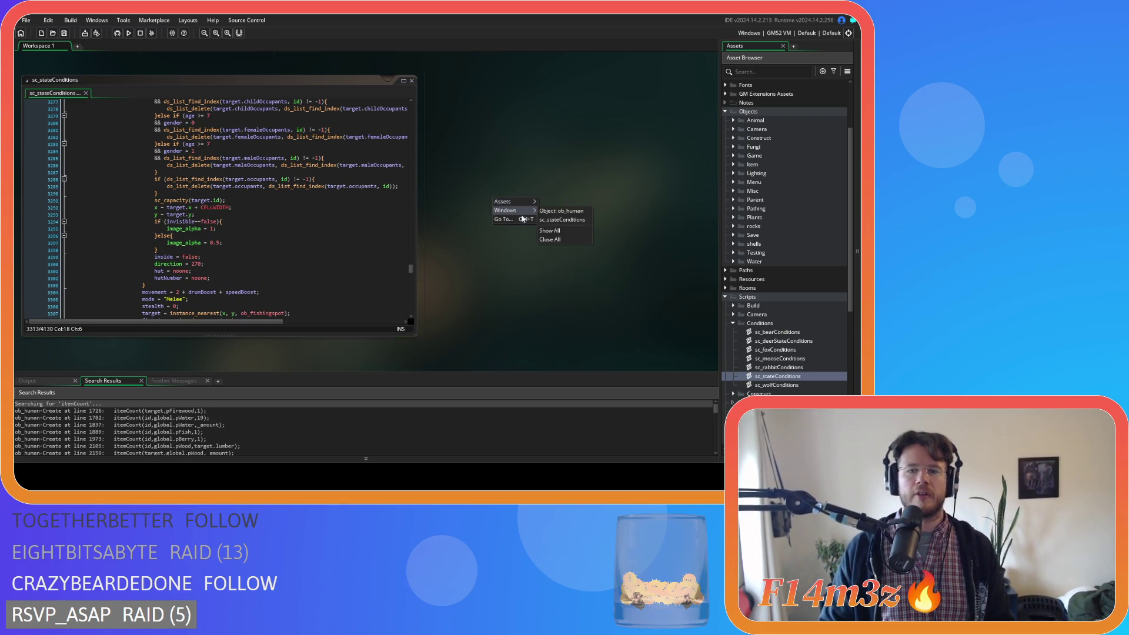
click(560, 238)
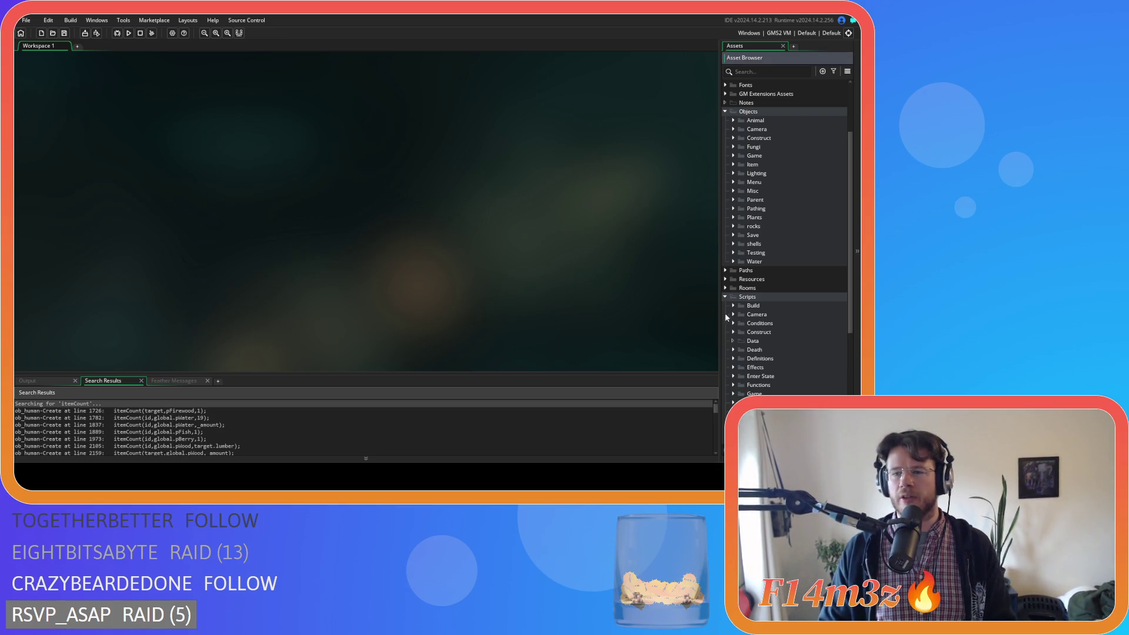
click(725, 297)
click(726, 186)
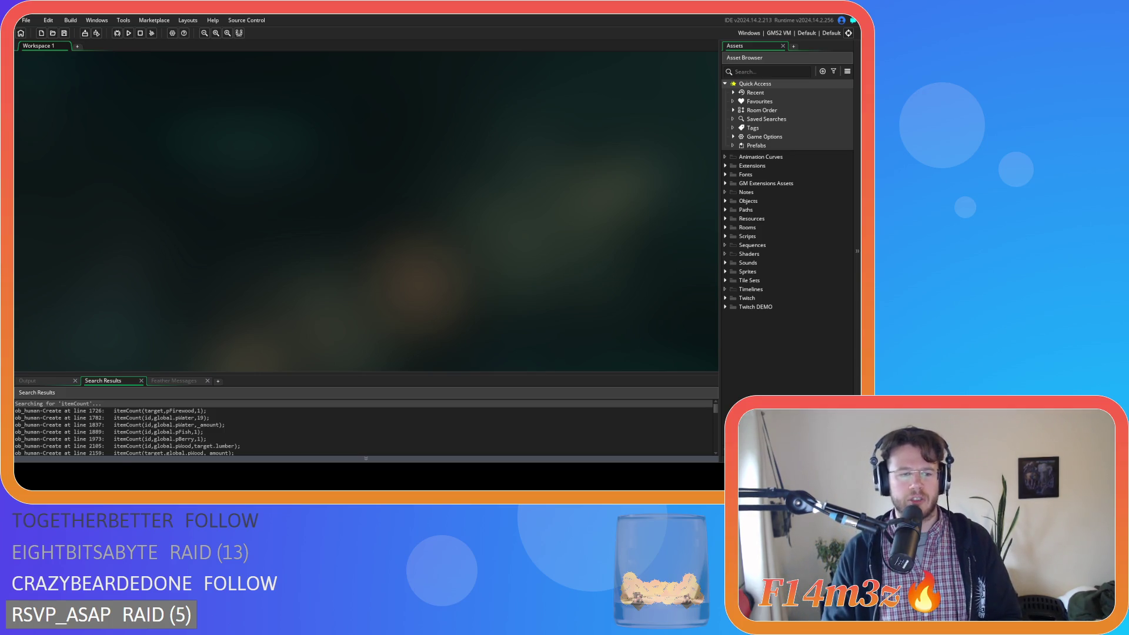
Expand and collapse the Construct and Game object groups in the Asset Browser.
click(731, 203)
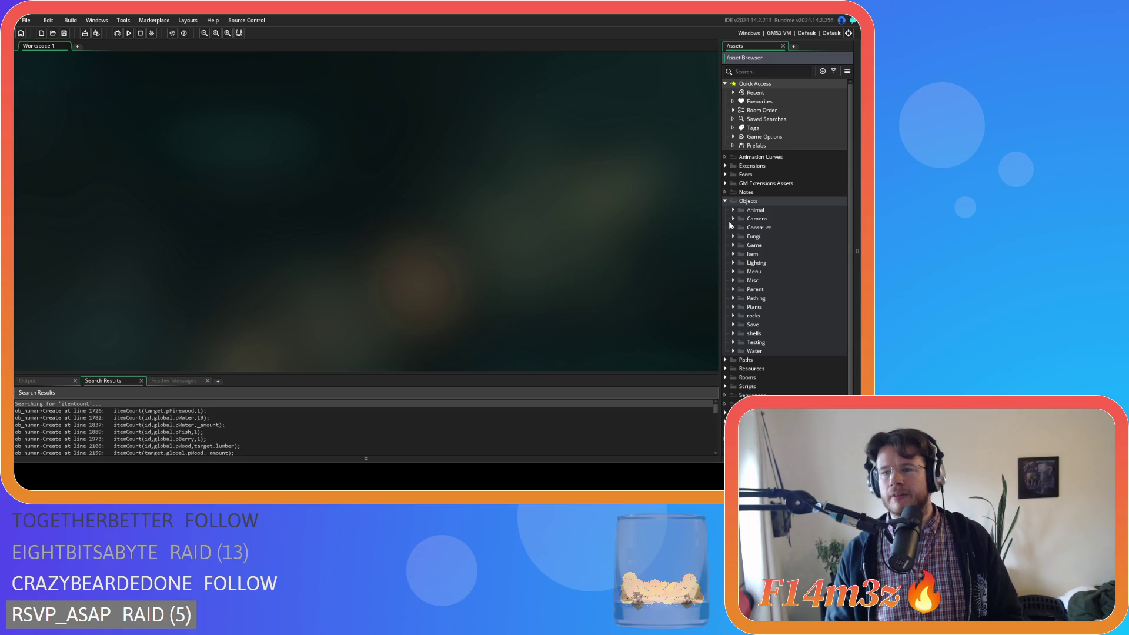
click(732, 227)
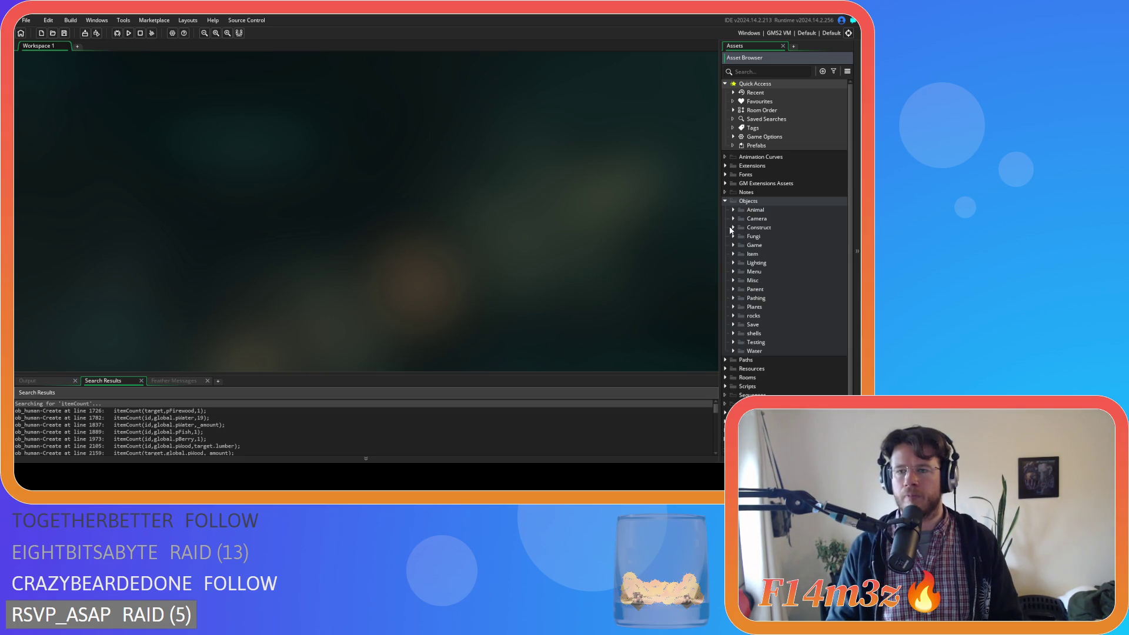
click(733, 228)
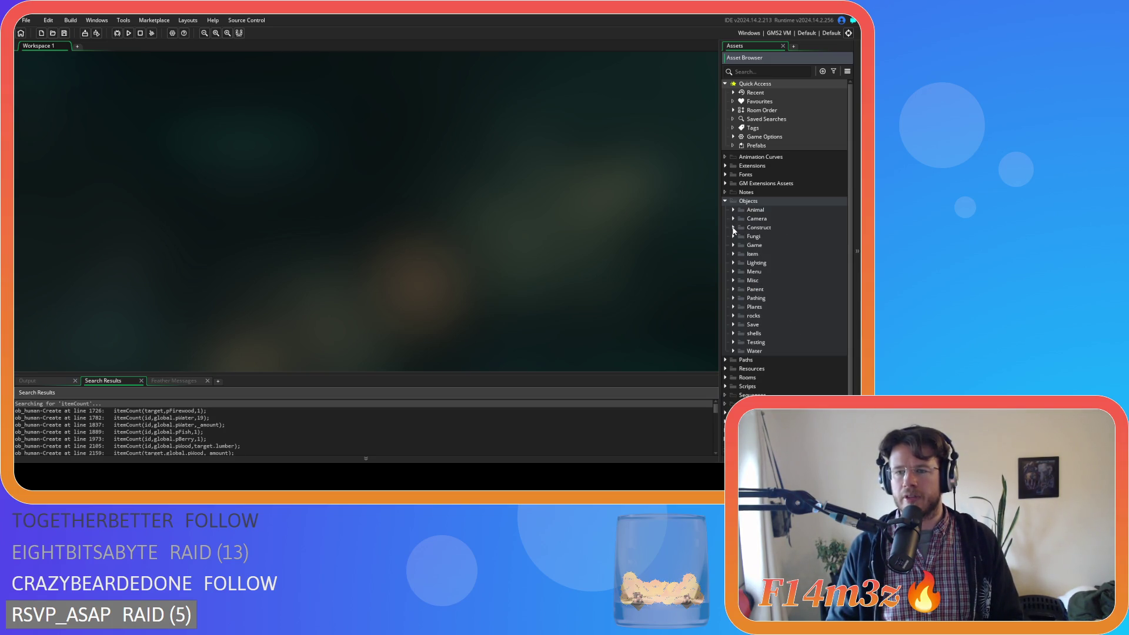
click(734, 245)
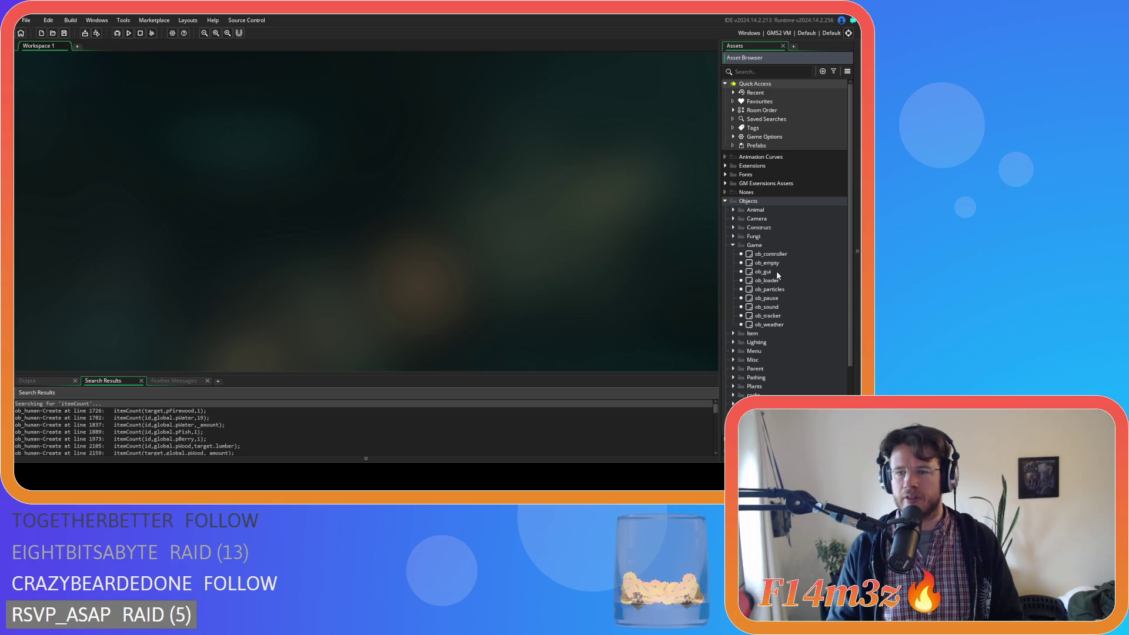
click(733, 245)
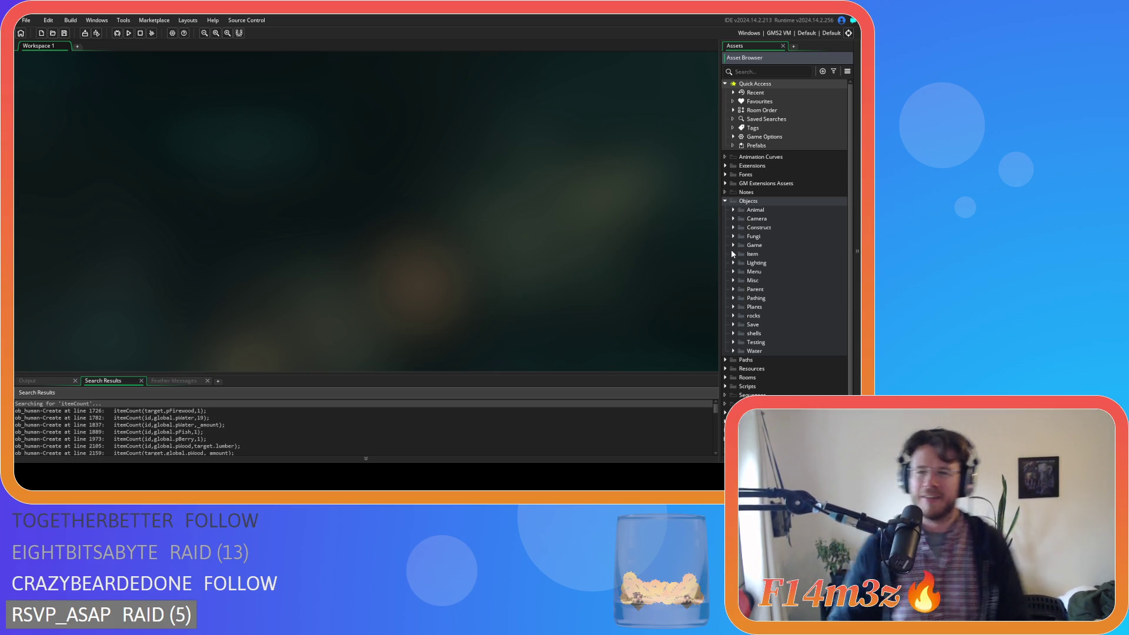
click(733, 245)
click(733, 246)
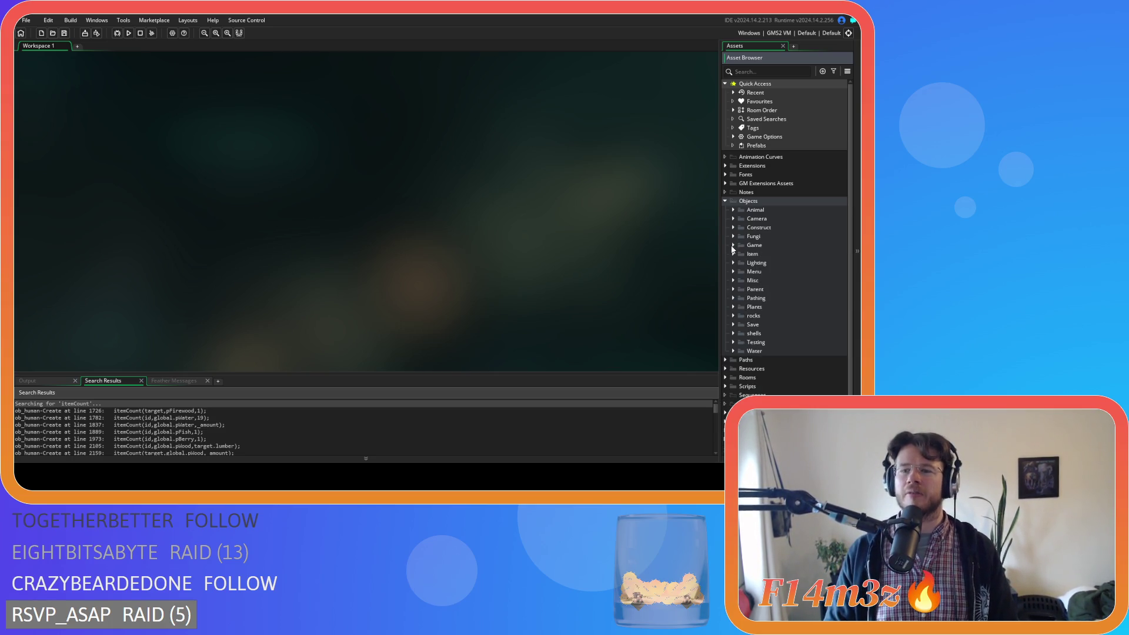
Fold Objects, expand Scripts > Death, and open the sc_deathStore script.
click(727, 201)
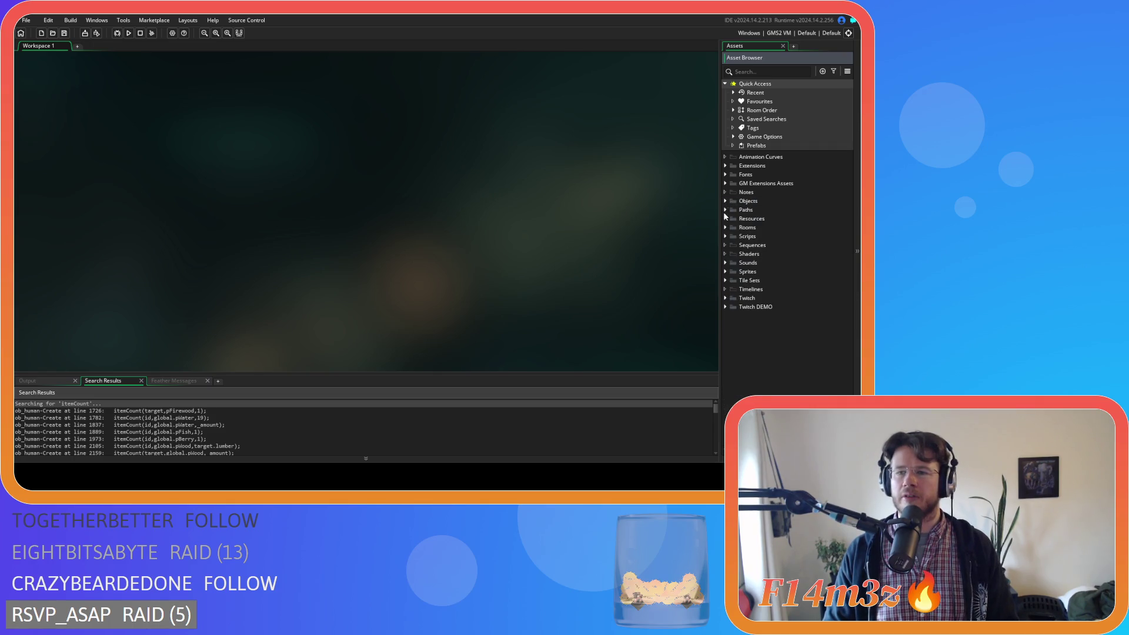
click(726, 235)
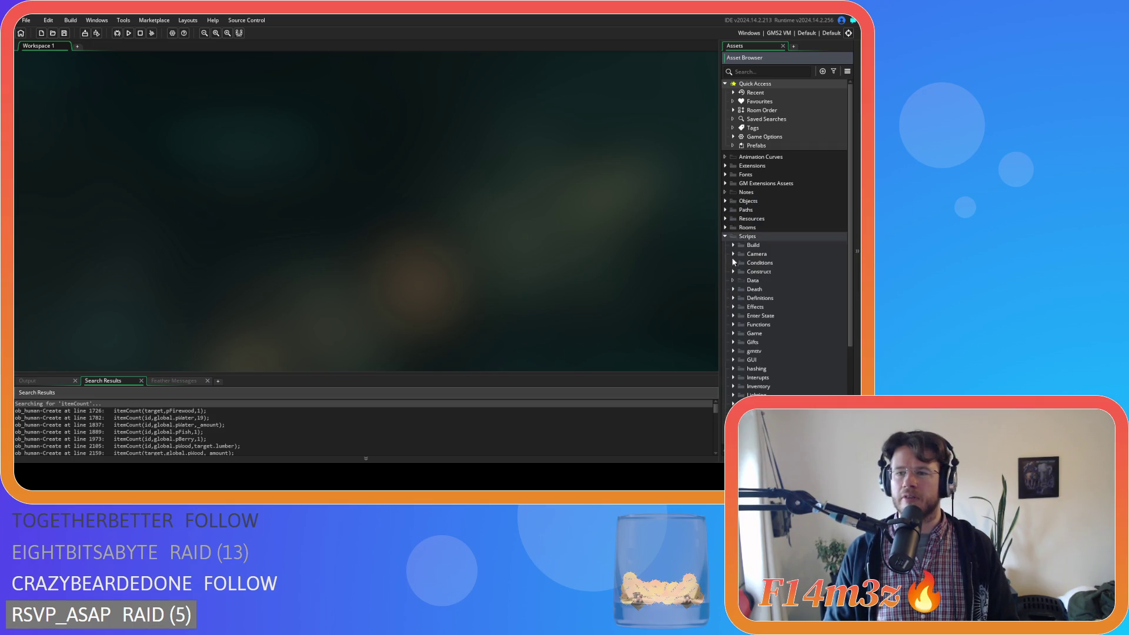
click(733, 289)
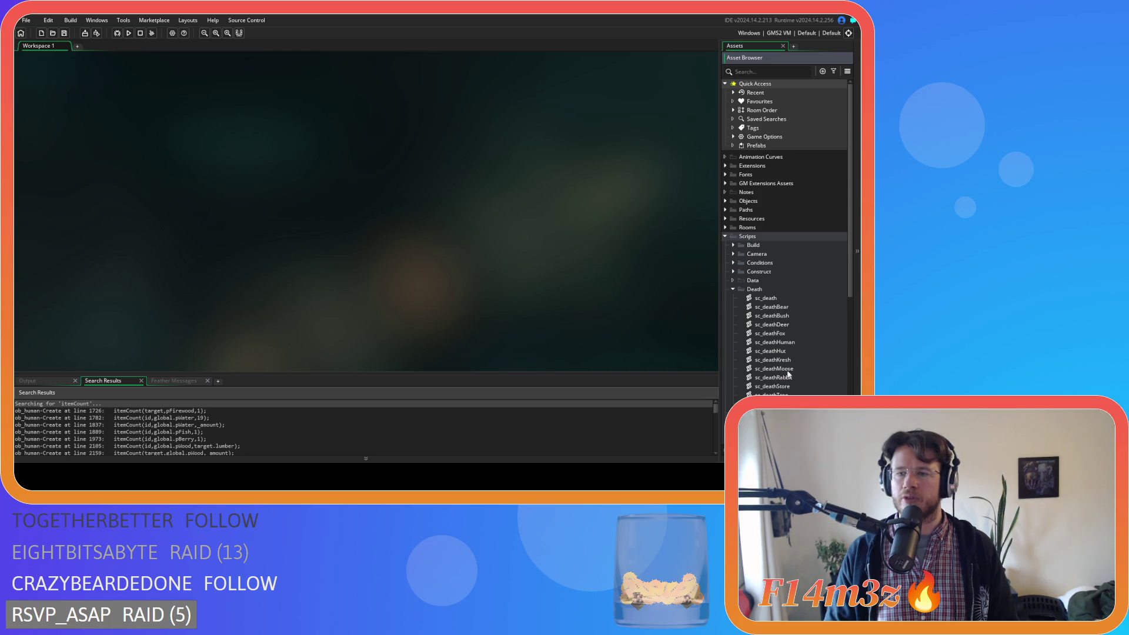
double_click(773, 386)
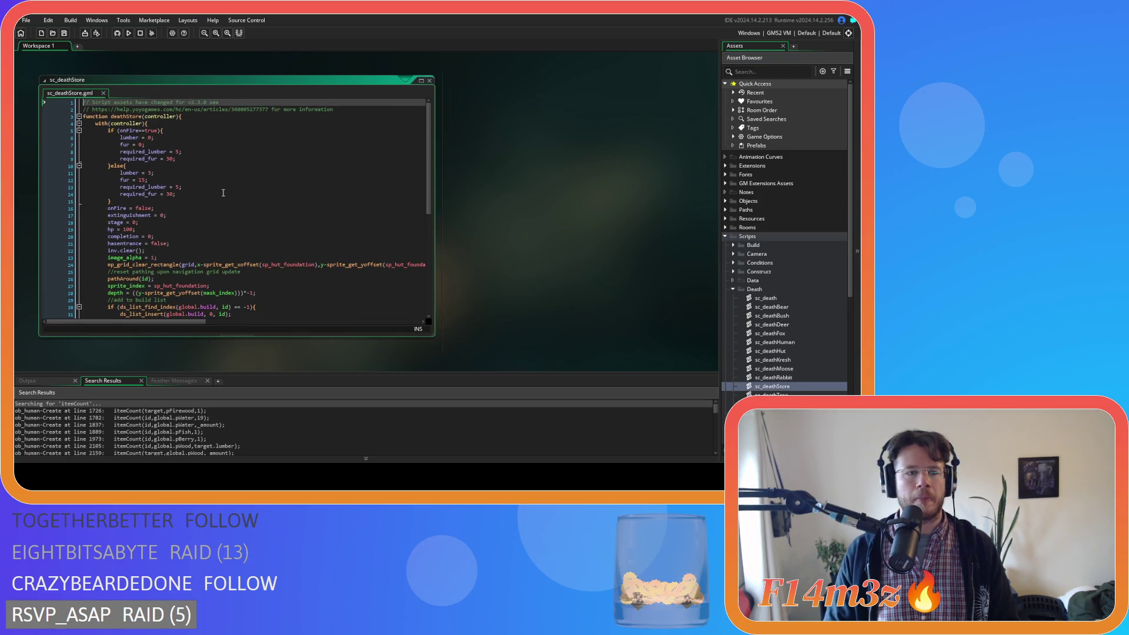
Review sc_deathStore's inv.clear() line and save the project.
scroll(223, 192, down, 4)
scroll(224, 193, up, 3)
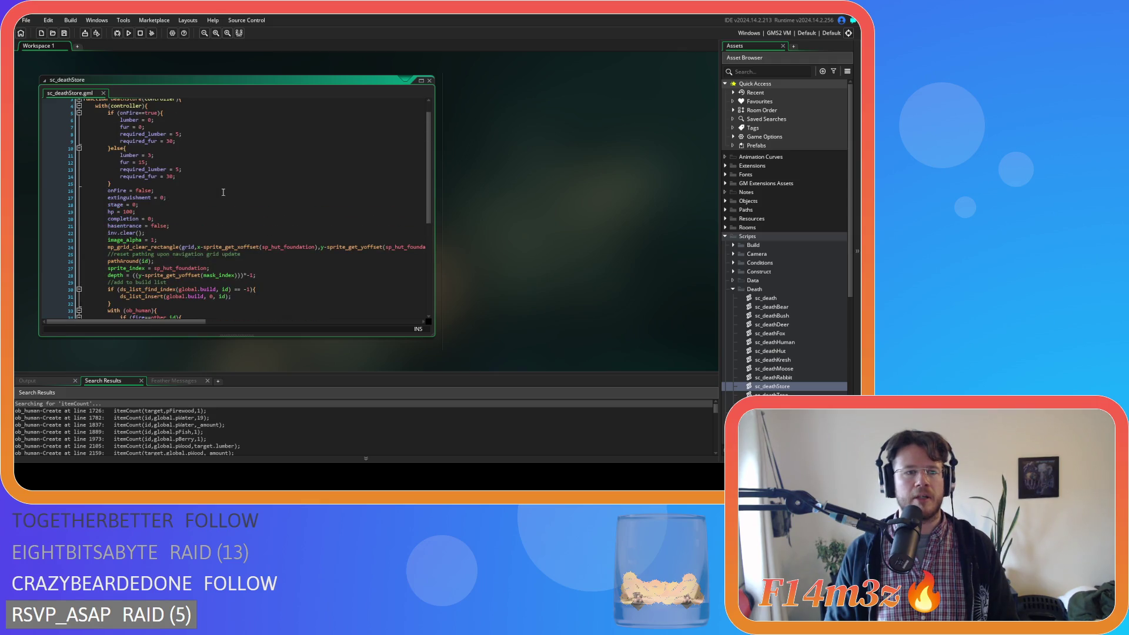
mouse_move(175, 230)
mouse_down()
mouse_move(94, 233)
mouse_move(109, 235)
mouse_up()
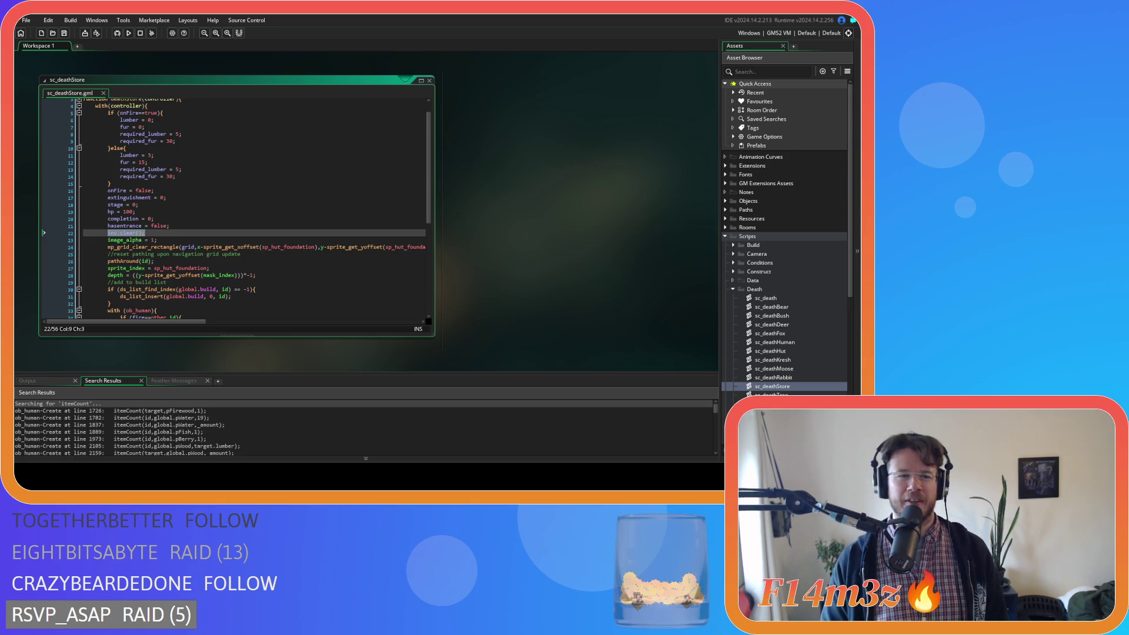
click(192, 235)
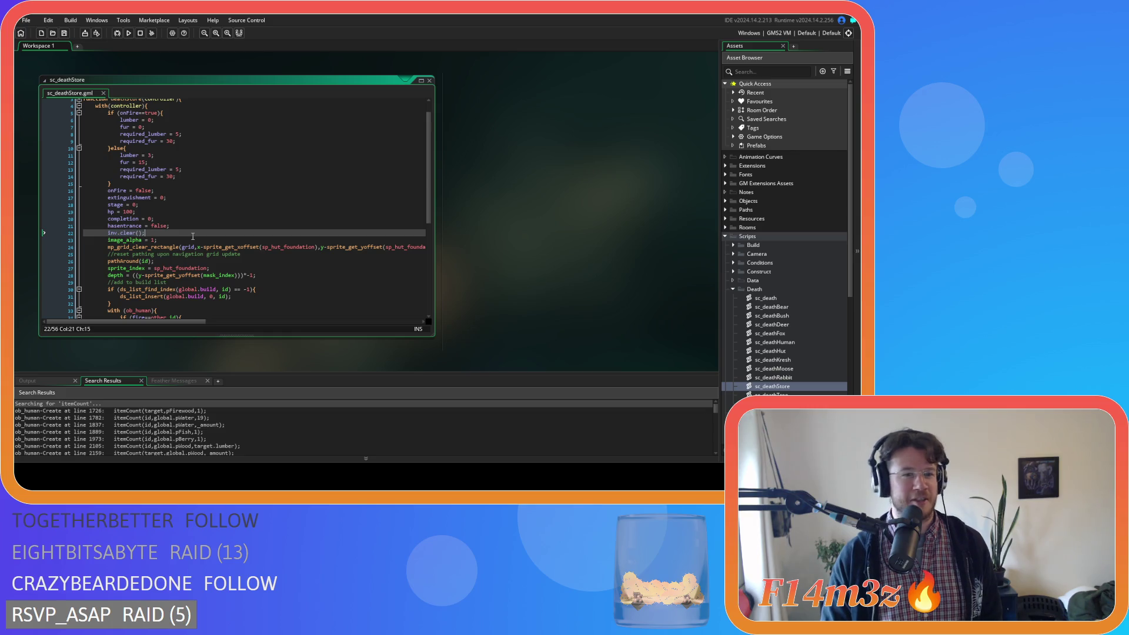
click(65, 34)
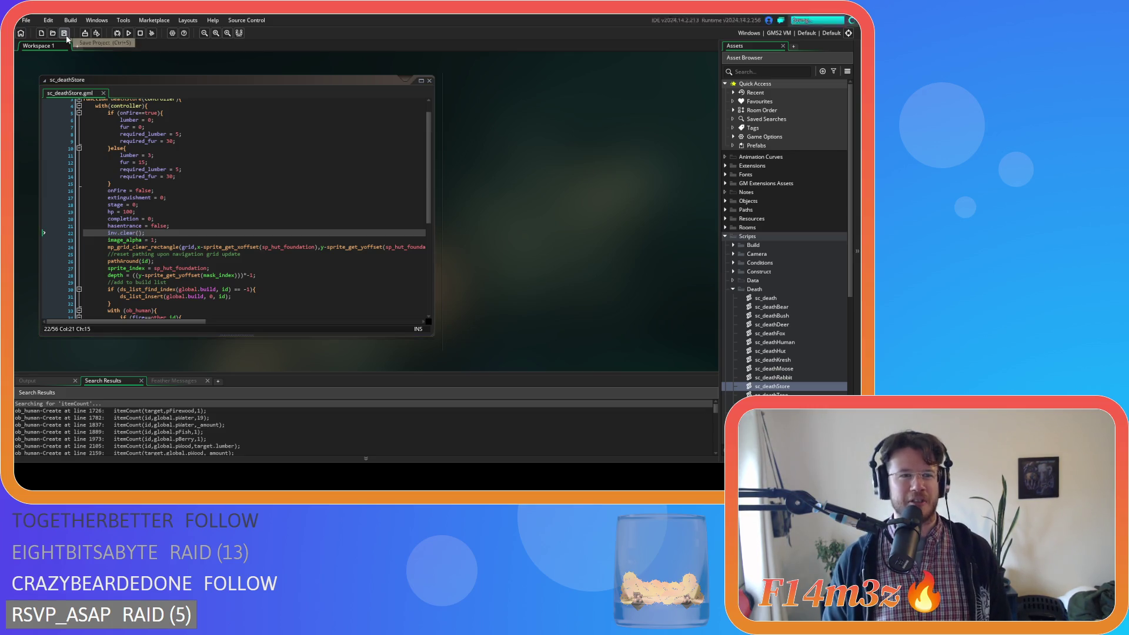
right_click(492, 197)
Close all editor windows, collapse the Death and Scripts asset groups, and save the project.
click(563, 230)
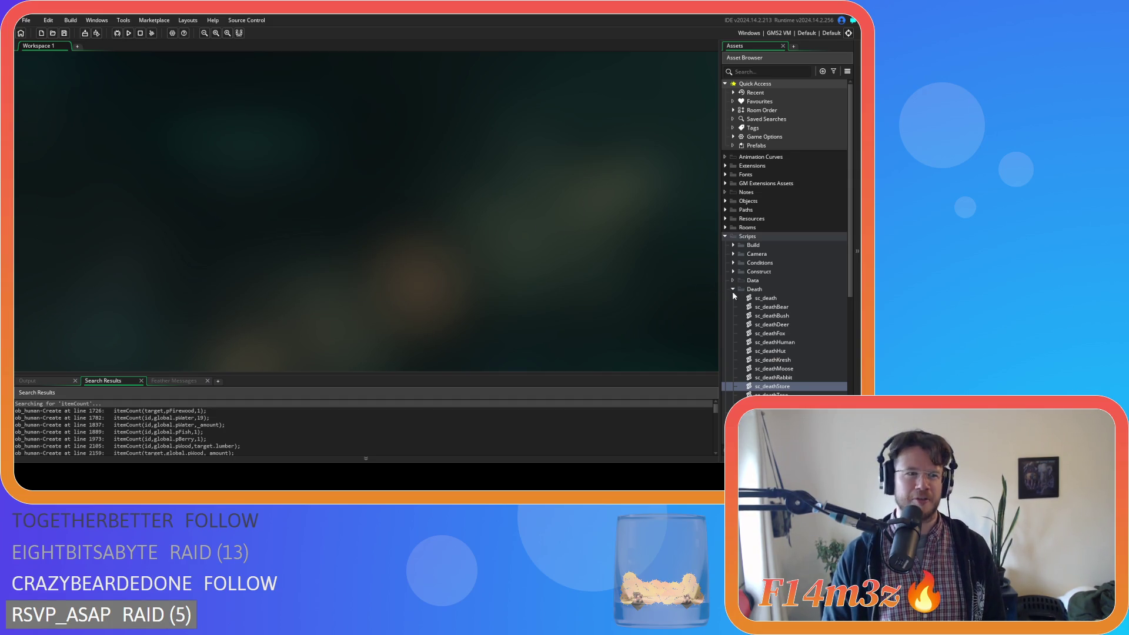
click(733, 290)
click(725, 237)
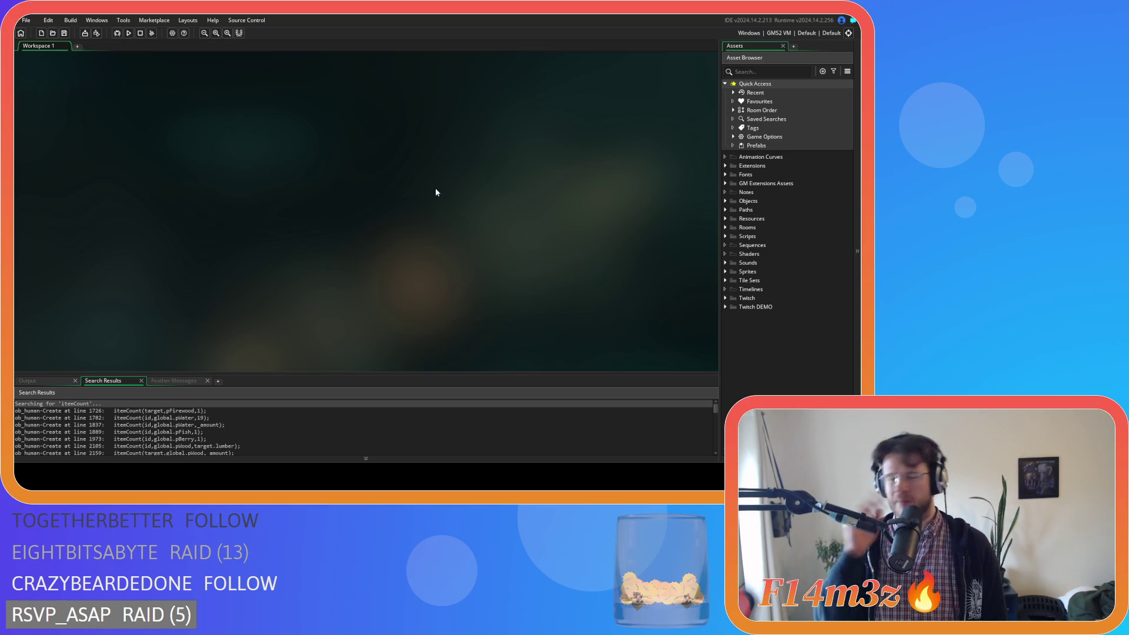
click(64, 37)
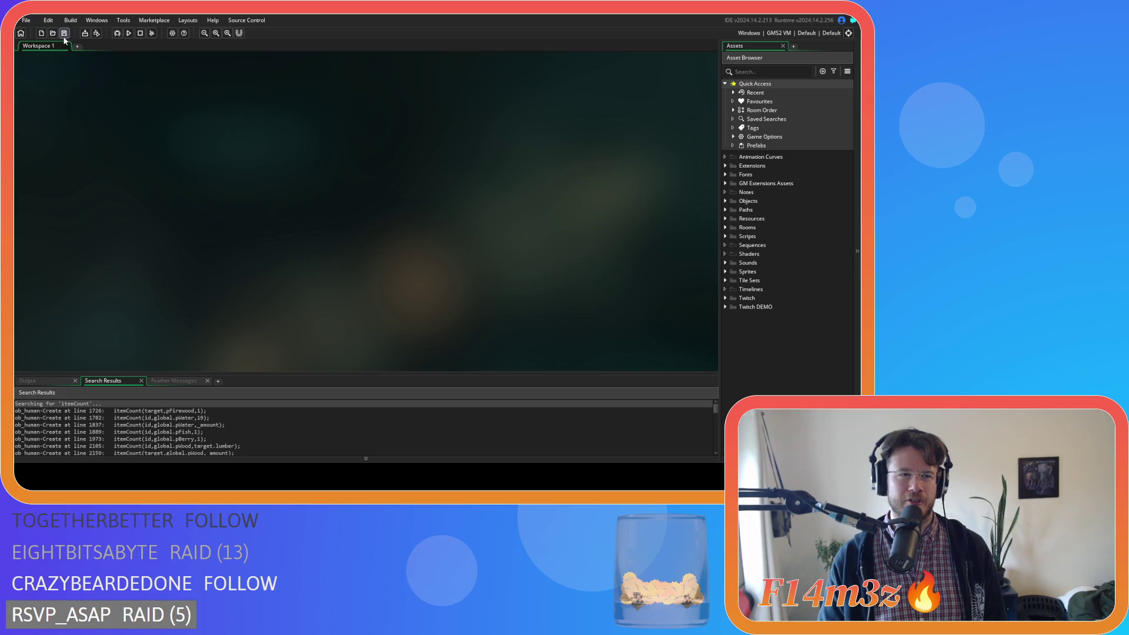